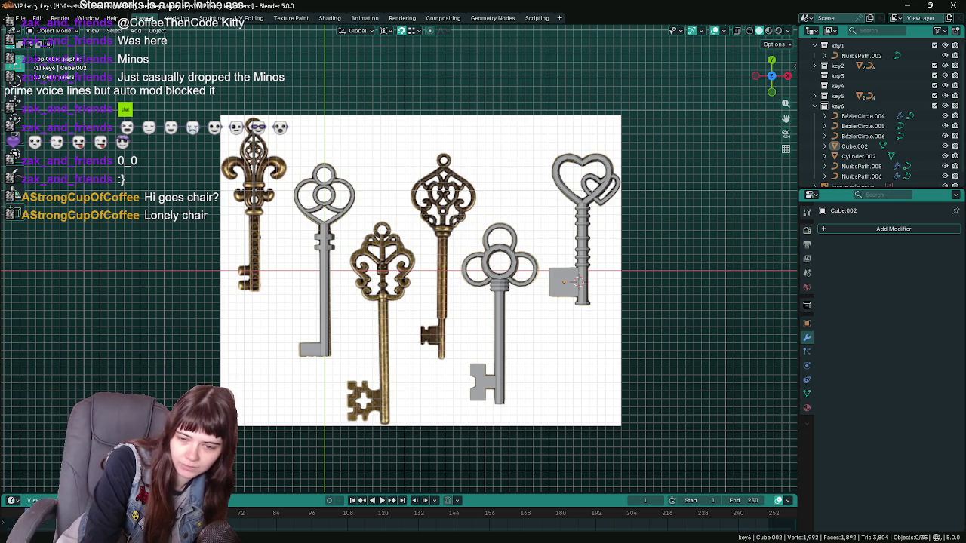
Open and dismiss the system app launcher, returning to Blender.
key(super)
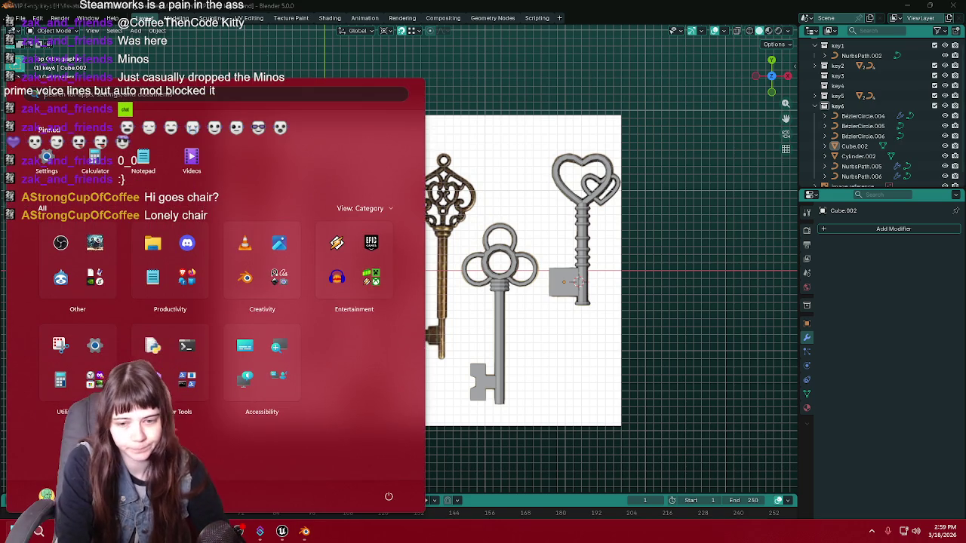
key(super)
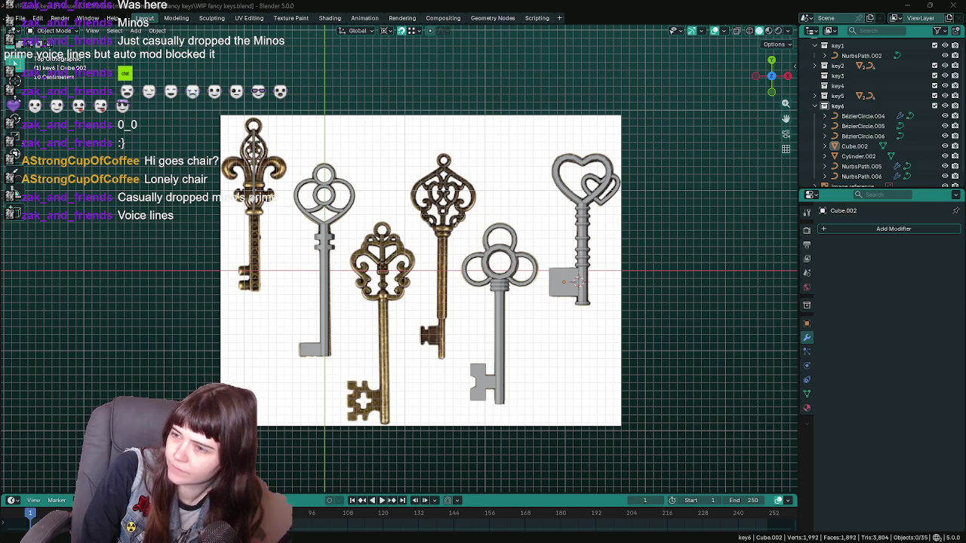
key(super)
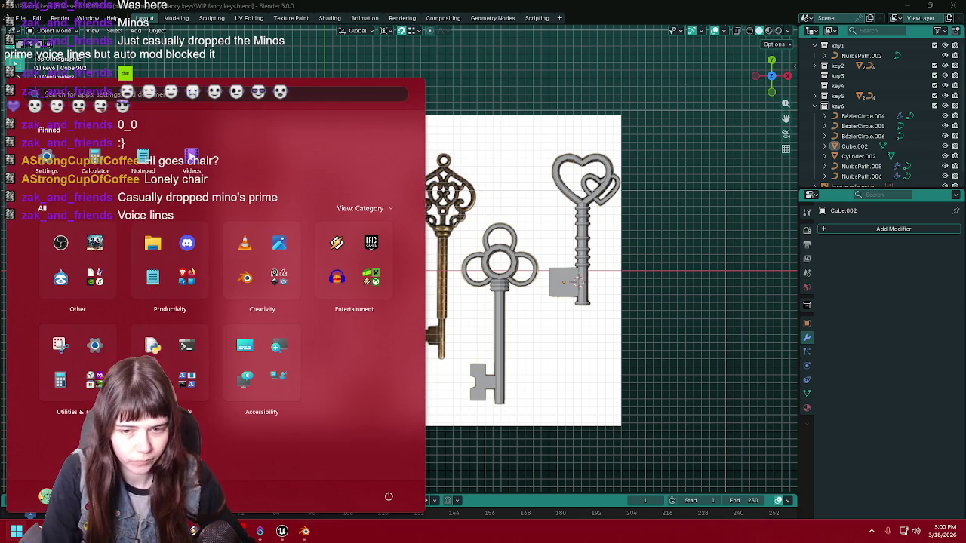
click(304, 534)
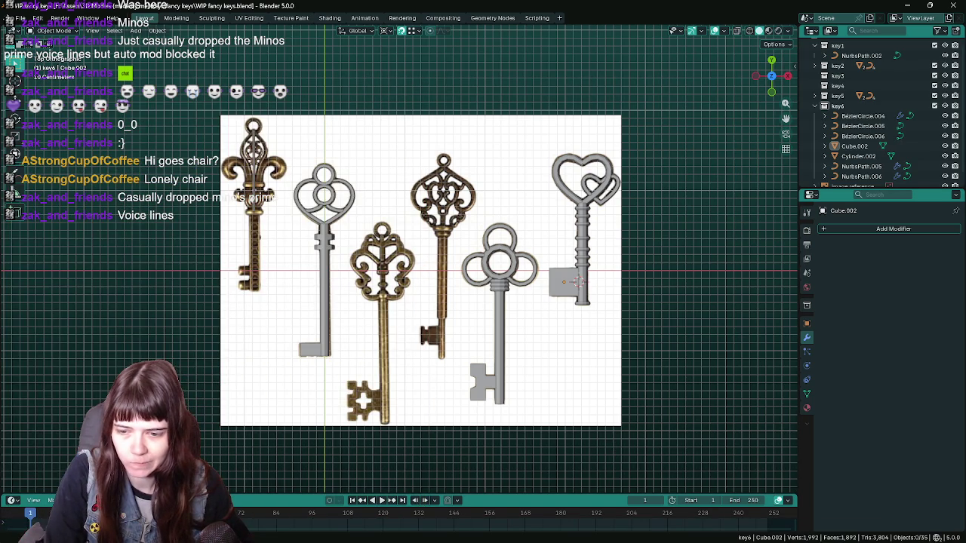
key(super)
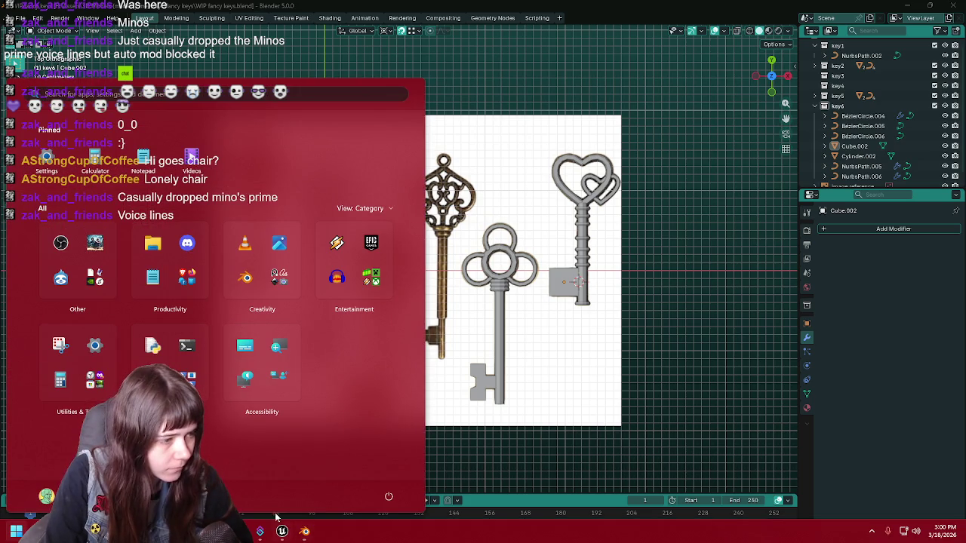
click(694, 354)
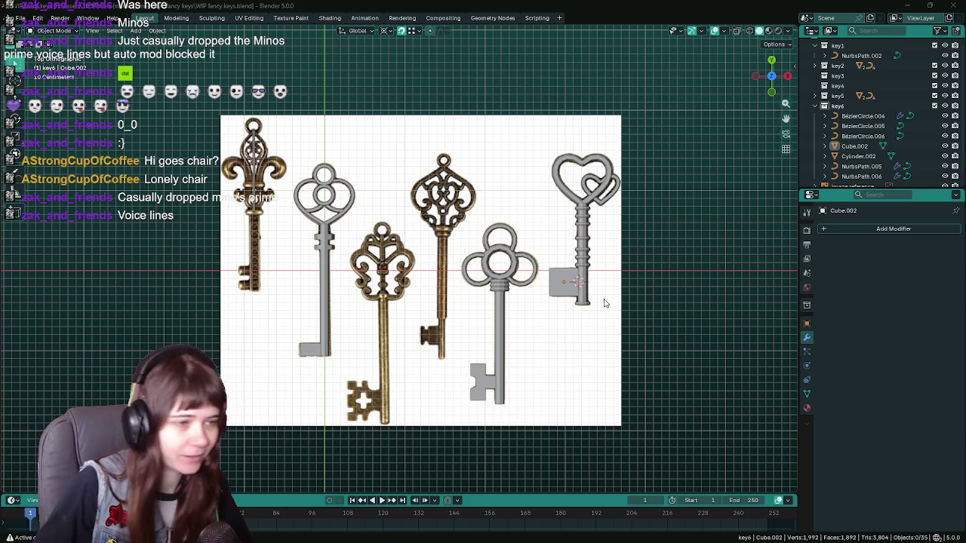
Save WIP fancy keys.blend and shift the view of the reference keys slightly.
scroll(510, 310, up, 1)
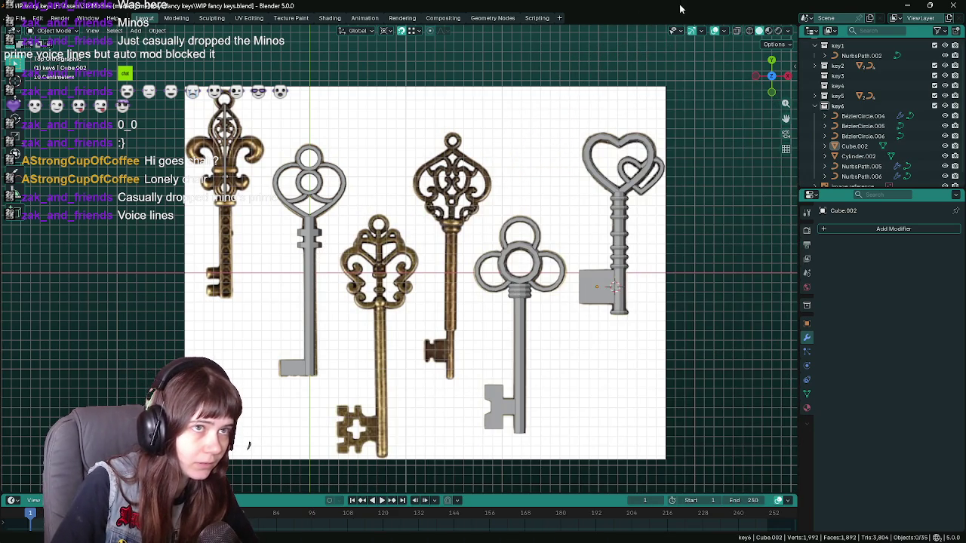
key(ctrl+s)
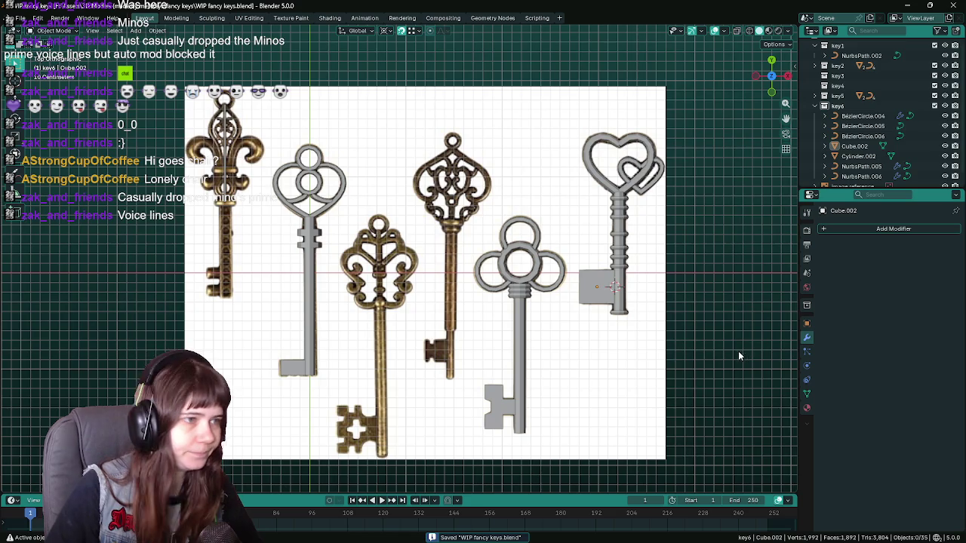
scroll(464, 225, up, 1)
shift+middle_drag(453, 200, 453, 212)
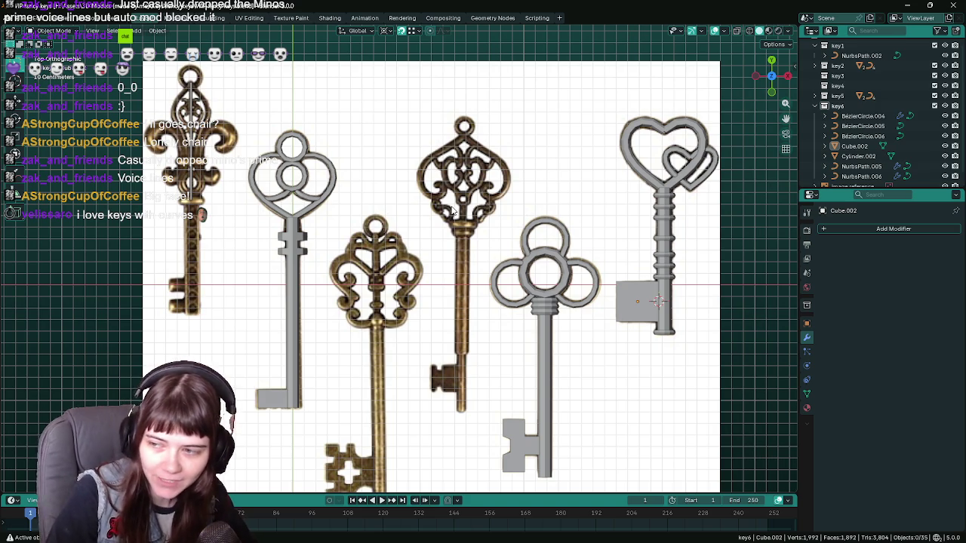
Save again, collapse key6 in the Outliner and select the key3 collection.
scroll(594, 229, up, 2)
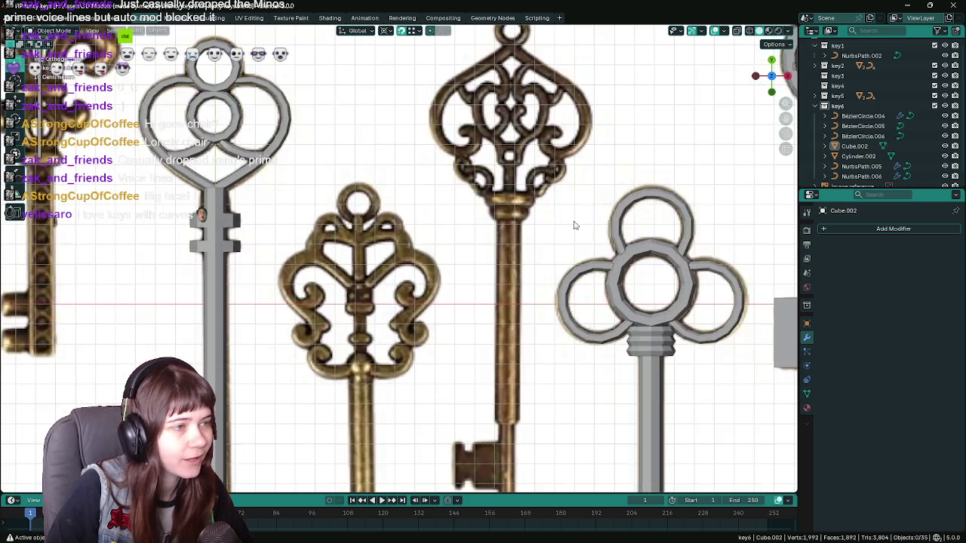
scroll(479, 218, down, 3)
scroll(496, 227, up, 1)
key(ctrl+s)
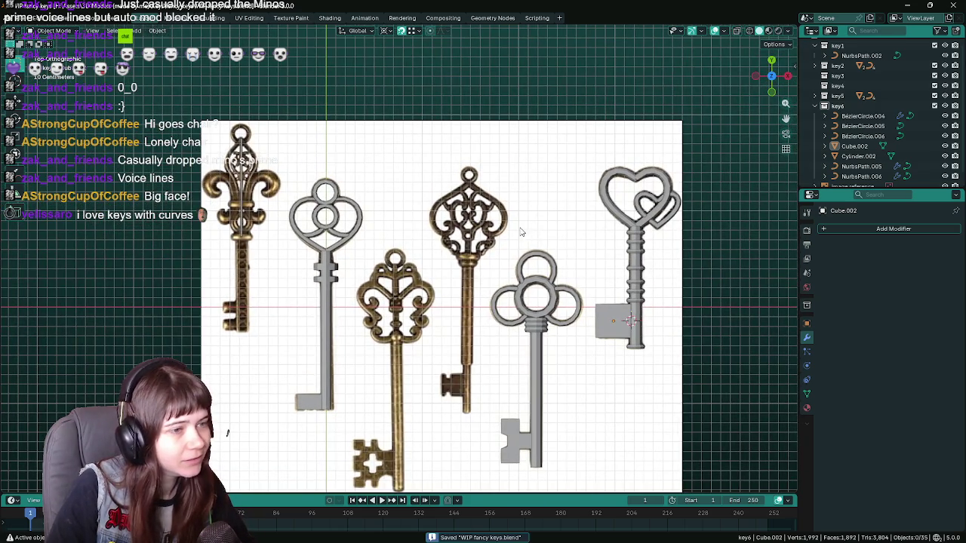
scroll(519, 230, up, 1)
scroll(486, 181, up, 1)
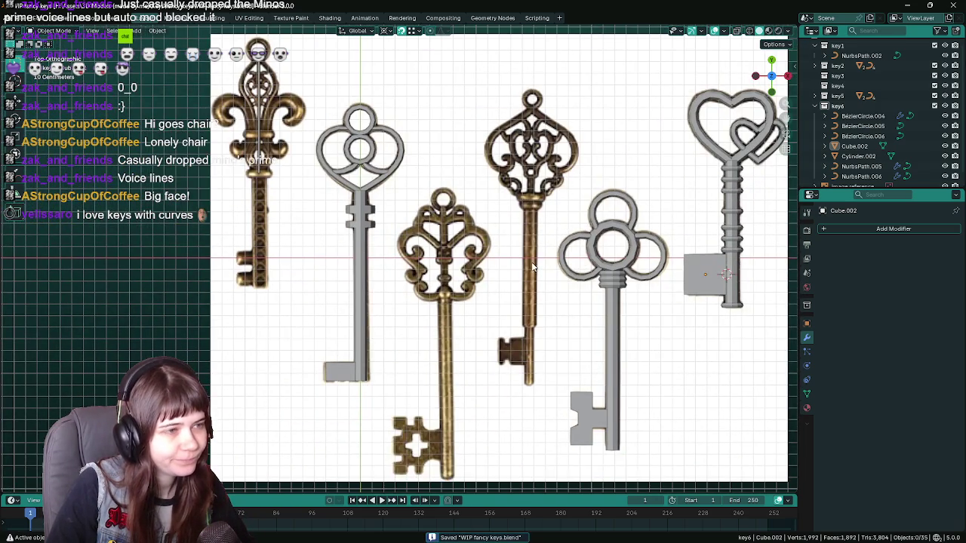
click(824, 105)
click(839, 84)
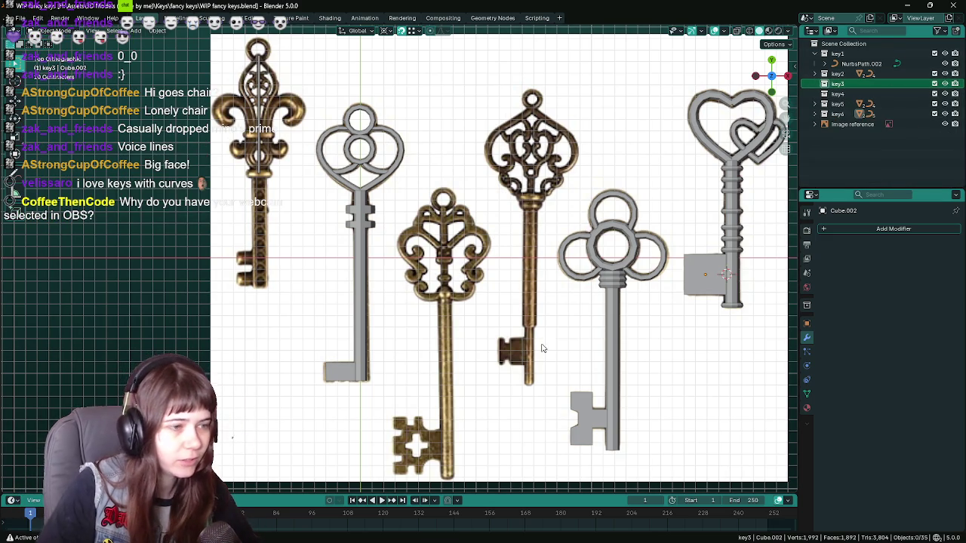
Save, then duplicate the clover key's grey shaft onto the gold key's shaft.
shift+middle_drag(632, 316, 637, 268)
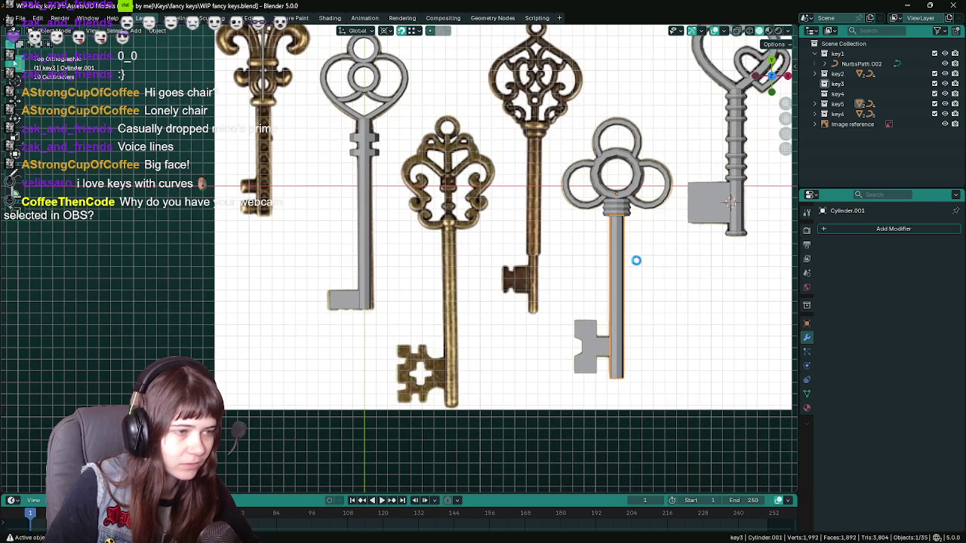
key(ctrl+s)
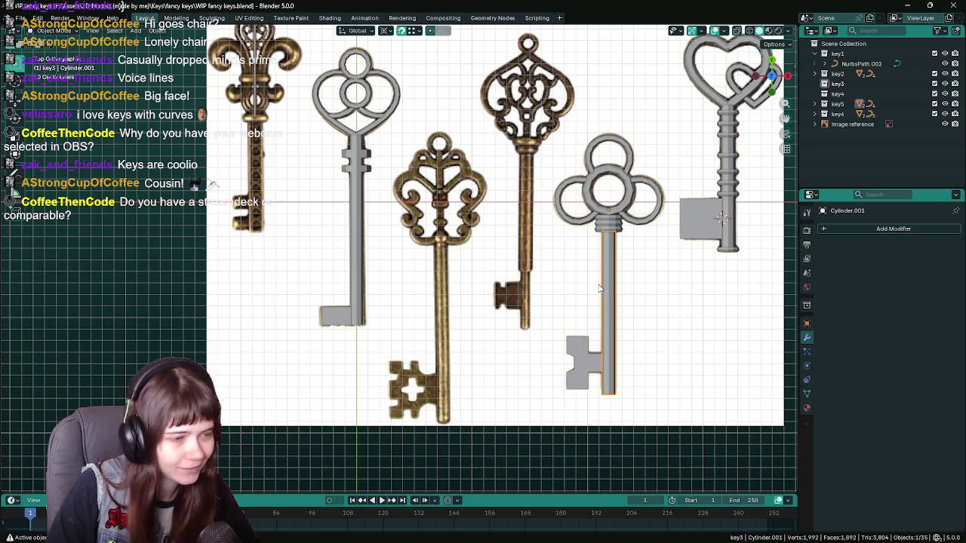
scroll(613, 275, up, 2)
scroll(596, 253, up, 2)
key(ctrl+s)
shift+middle_drag(623, 233, 596, 256)
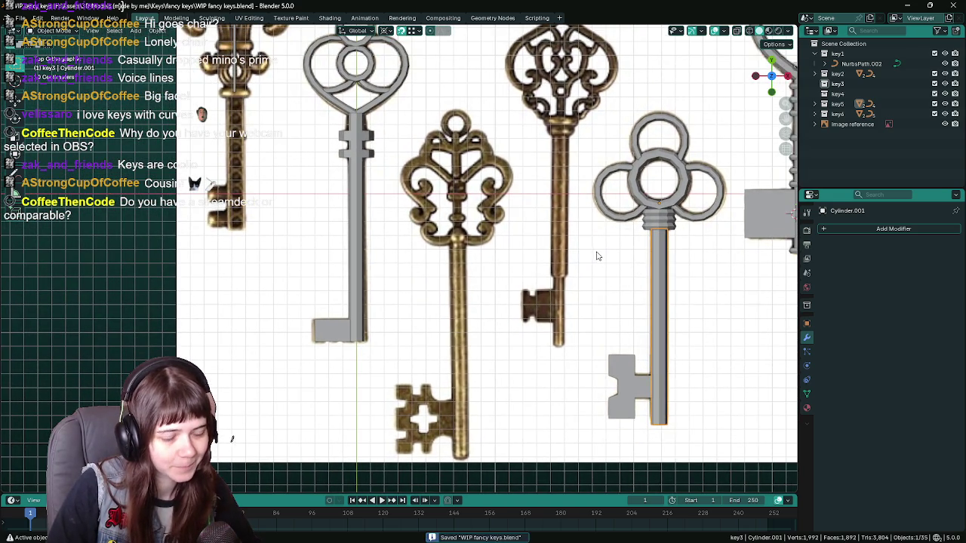
key(shift+d)
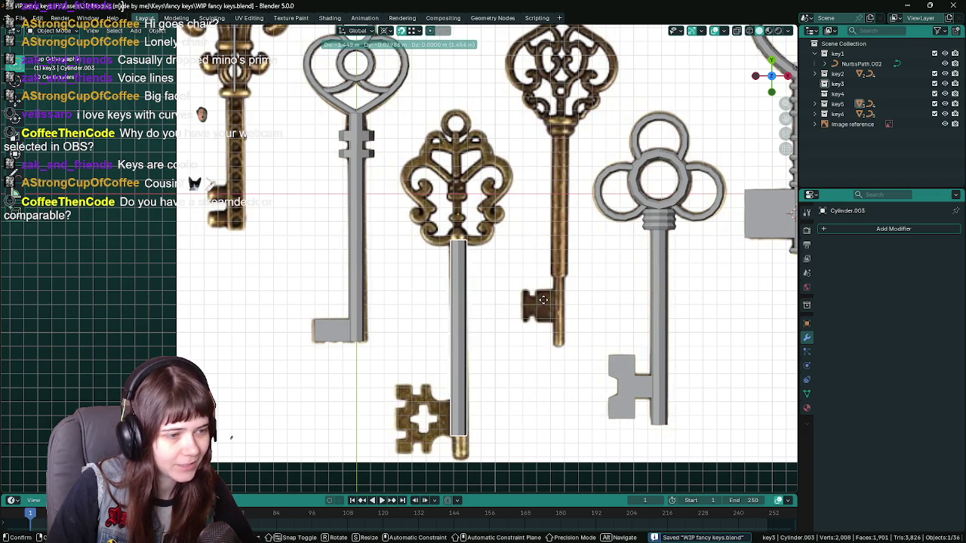
click(541, 299)
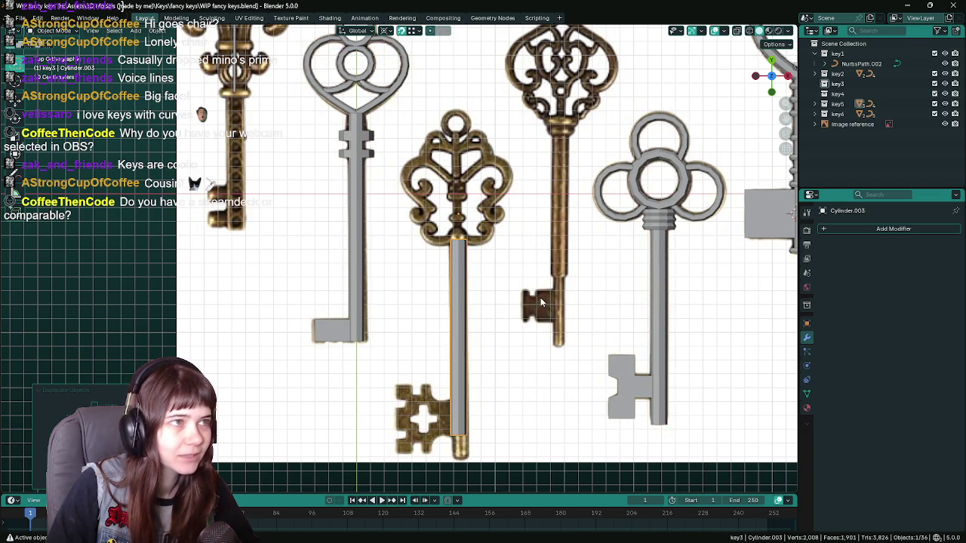
Change the transform pivot point setting and save the file.
click(385, 31)
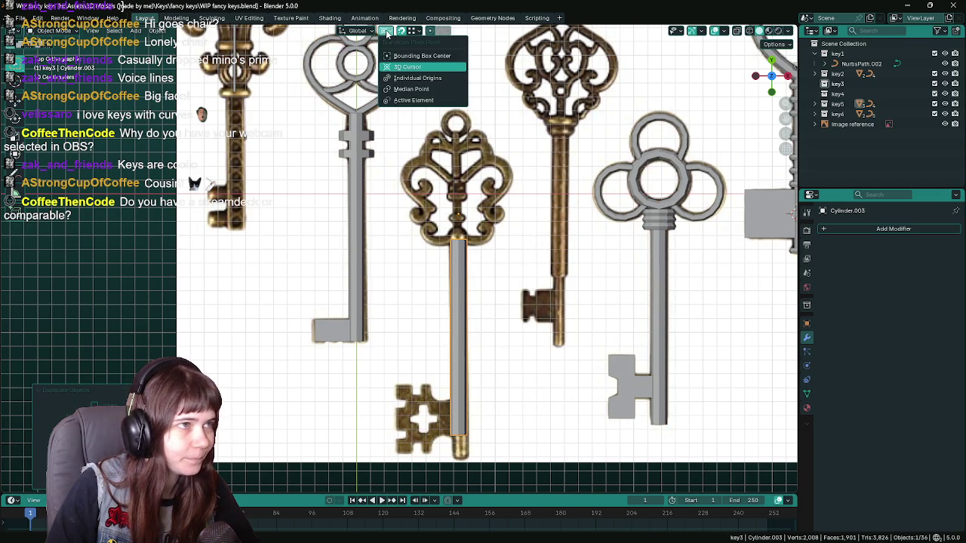
click(407, 90)
shift+middle_drag(594, 215, 548, 211)
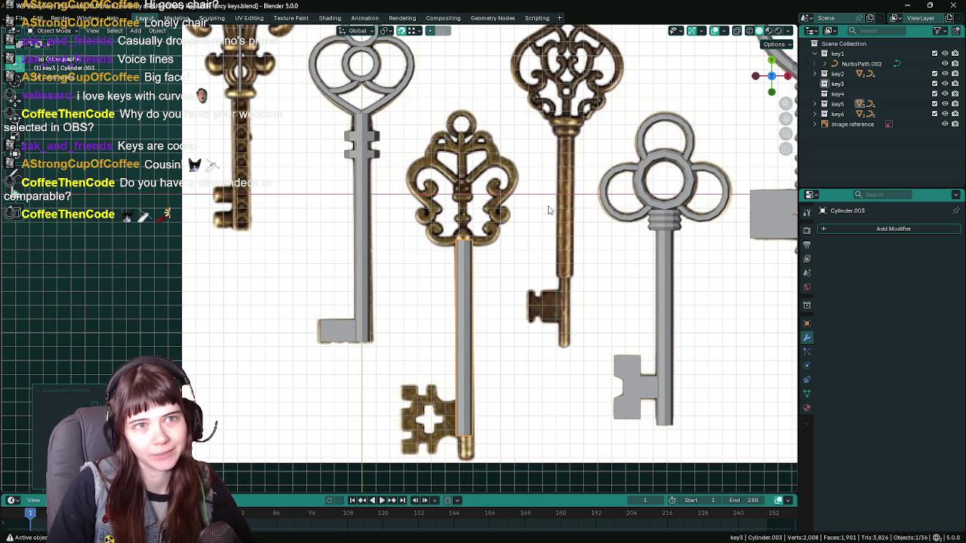
scroll(525, 287, up, 1)
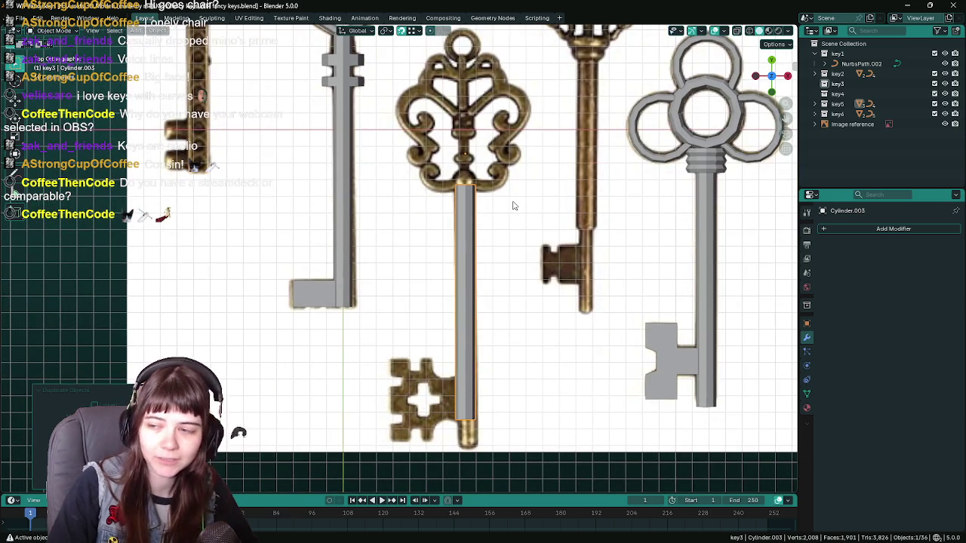
key(ctrl+s)
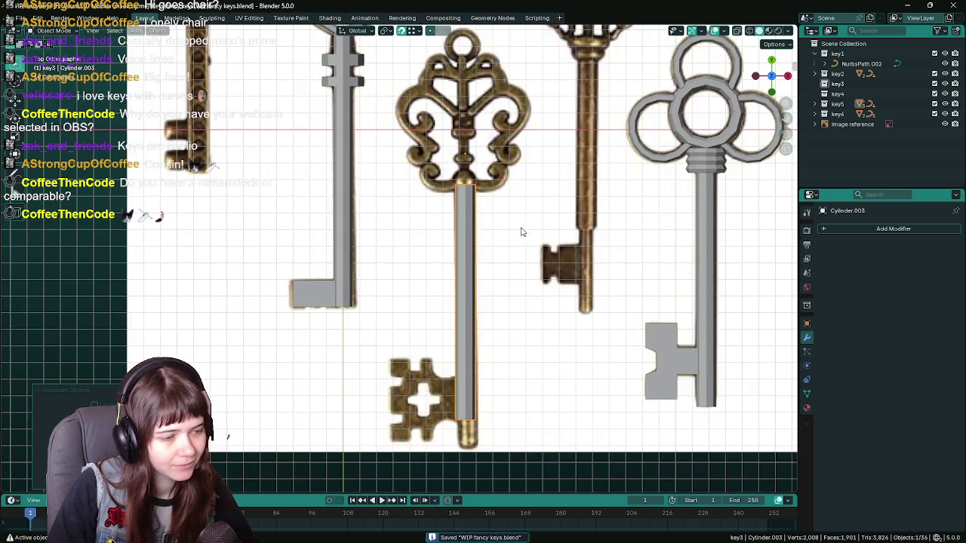
scroll(521, 234, up, 1)
shift+middle_drag(501, 203, 497, 193)
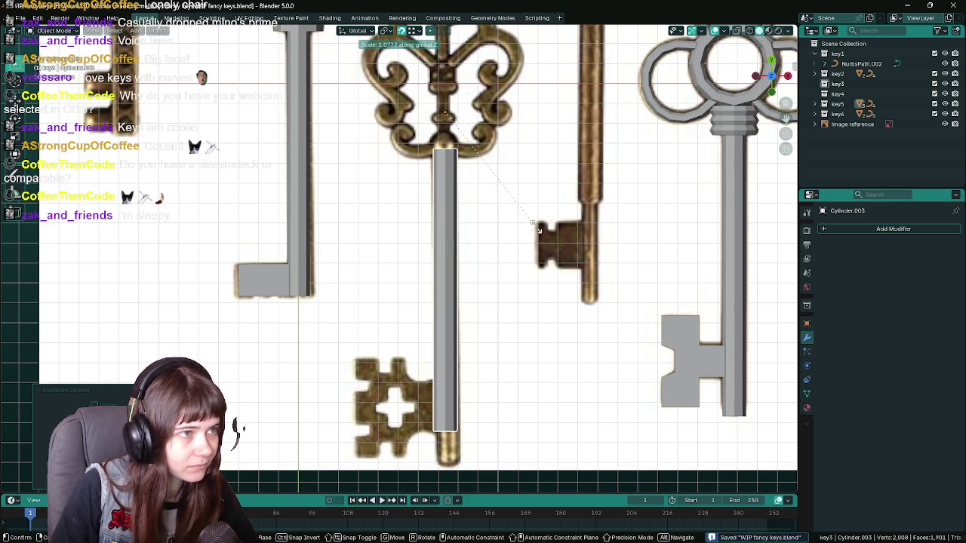
Stretch the copied shaft by 1.1 along Y to span the whole stem.
key(ctrl+s)
key(s)
key(y)
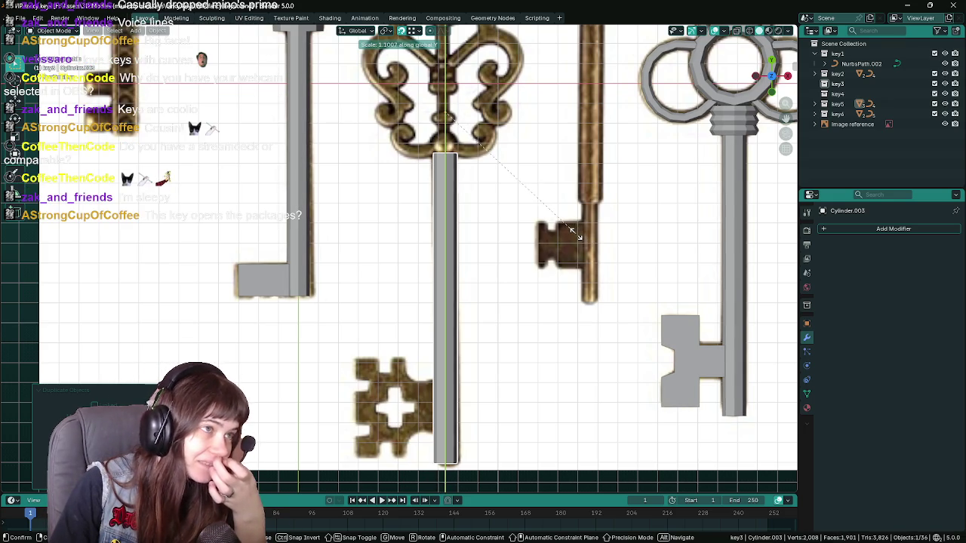
text(1.1)
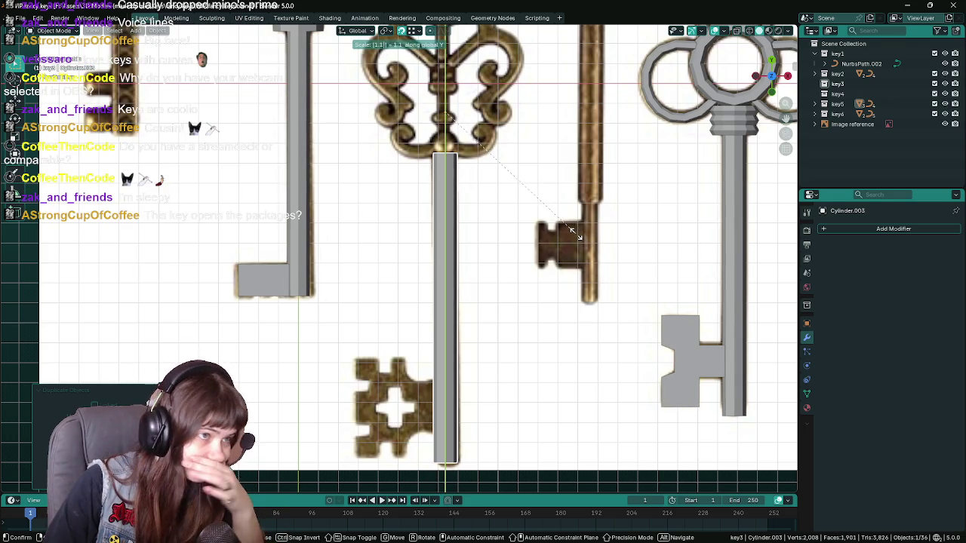
key(Return)
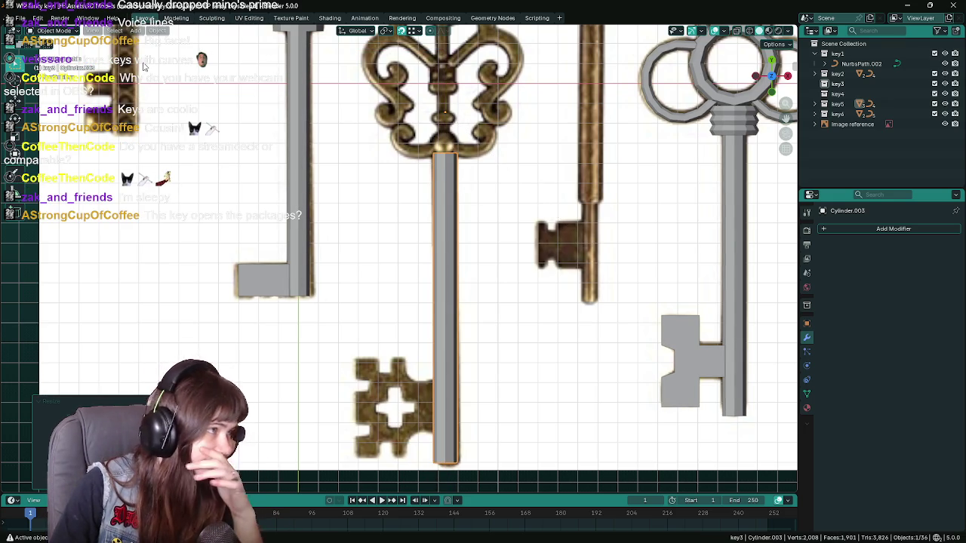
Move Cylinder.003 from key5 into the key3 collection and save the file.
click(822, 103)
drag(856, 154, 846, 96)
click(824, 113)
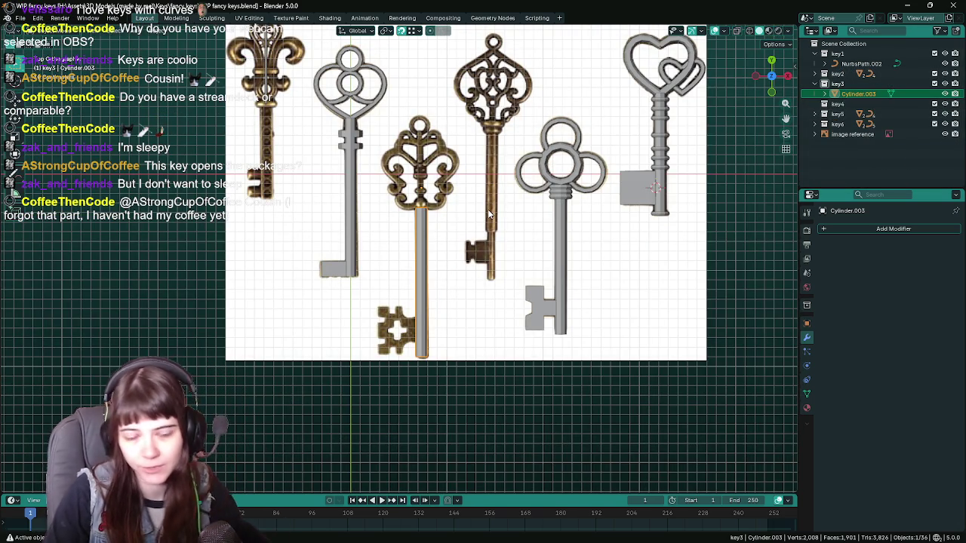
scroll(489, 214, up, 3)
scroll(489, 215, up, 1)
key(ctrl+s)
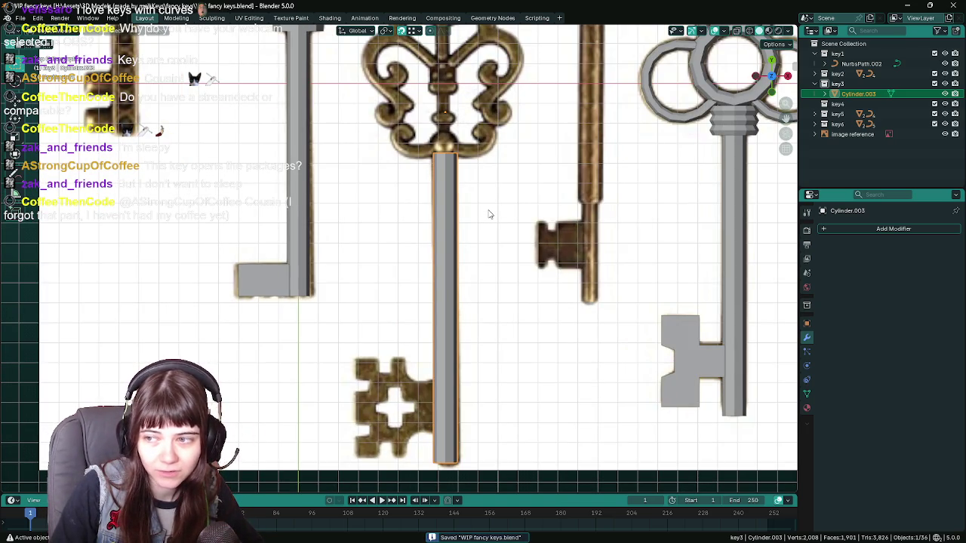
scroll(506, 218, down, 3)
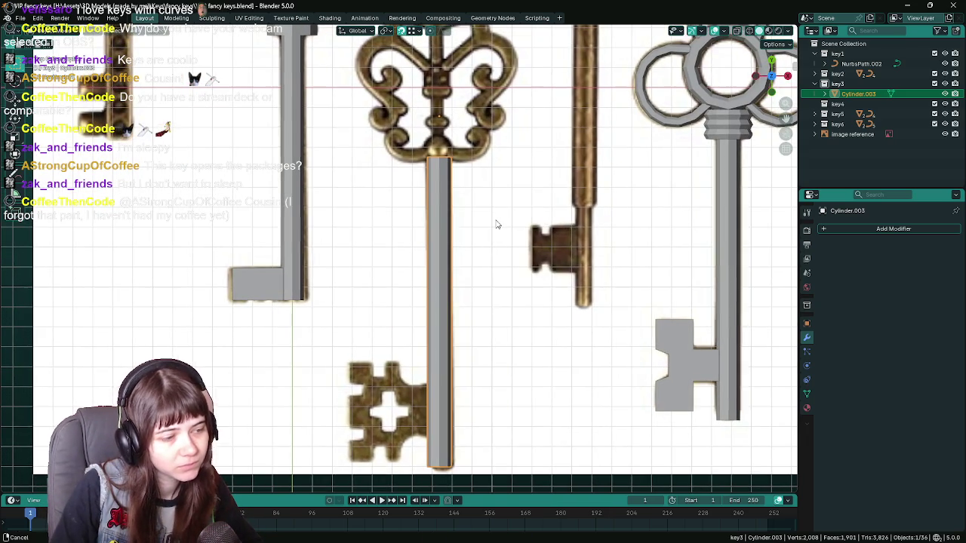
scroll(489, 222, up, 2)
scroll(487, 224, down, 3)
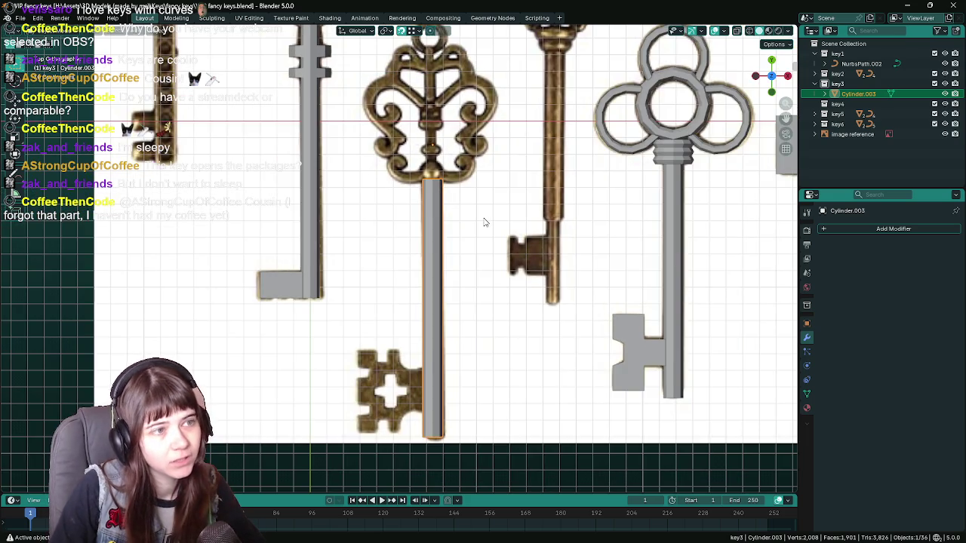
key(ctrl+s)
scroll(485, 224, up, 2)
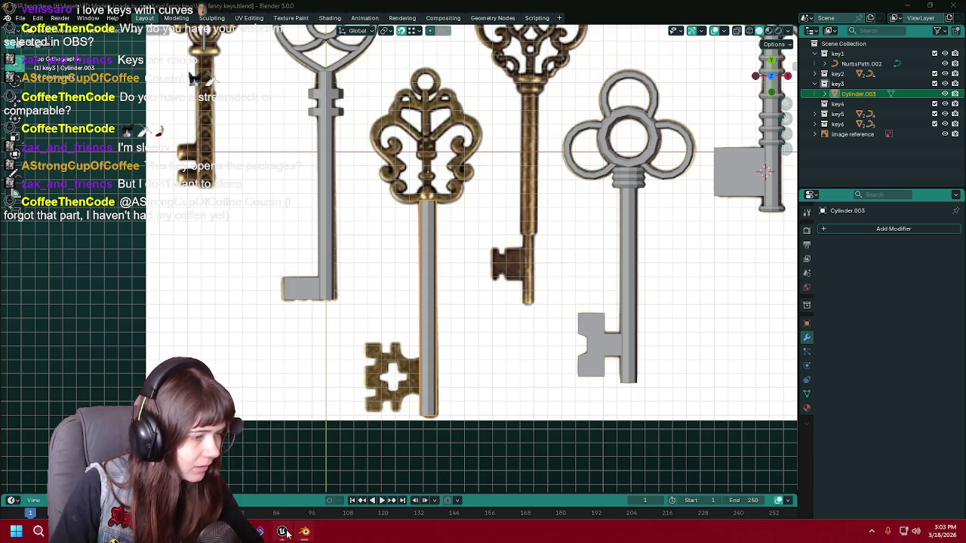
click(284, 533)
click(85, 20)
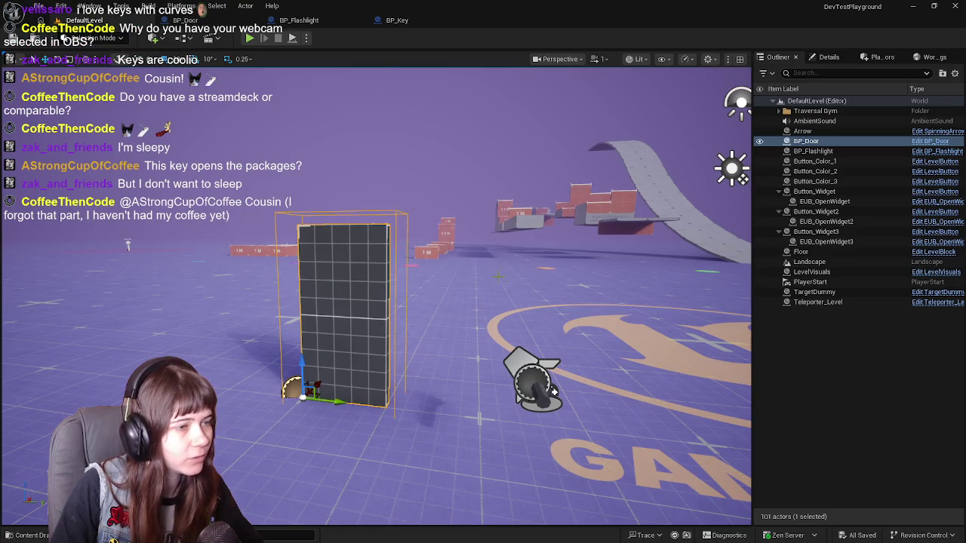
mouse_move(422, 301)
right_down()
mouse_move(362, 309)
mouse_move(377, 305)
right_up()
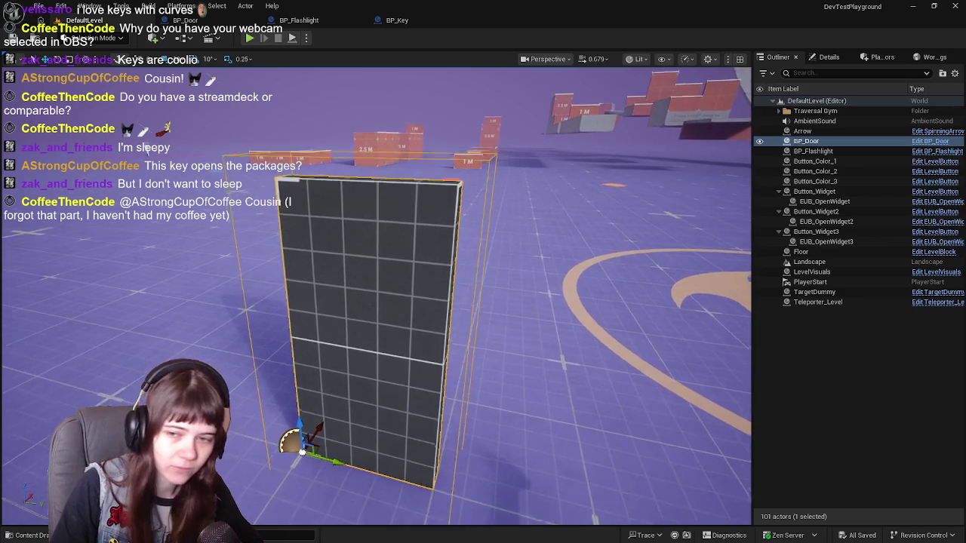
right_drag(377, 305, 143, 148)
click(396, 20)
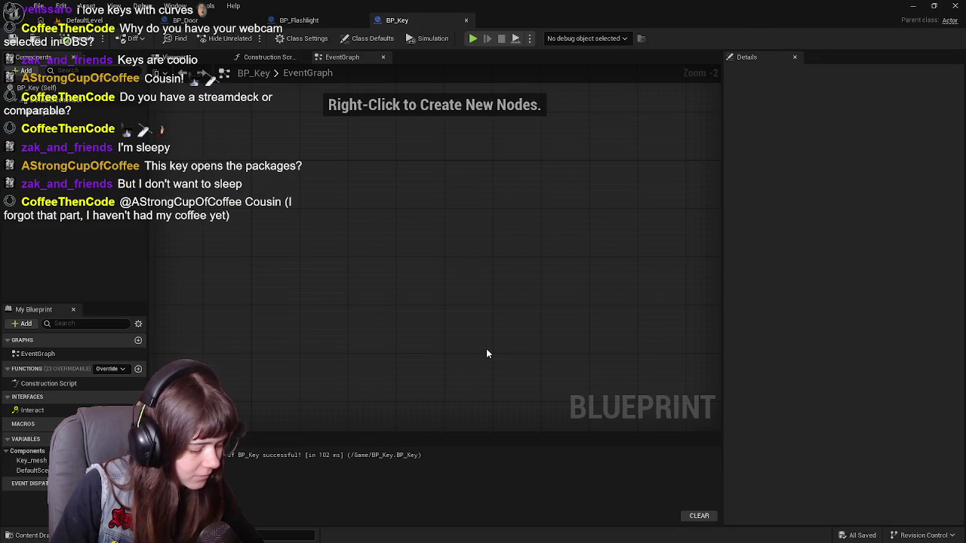
key(super)
click(306, 534)
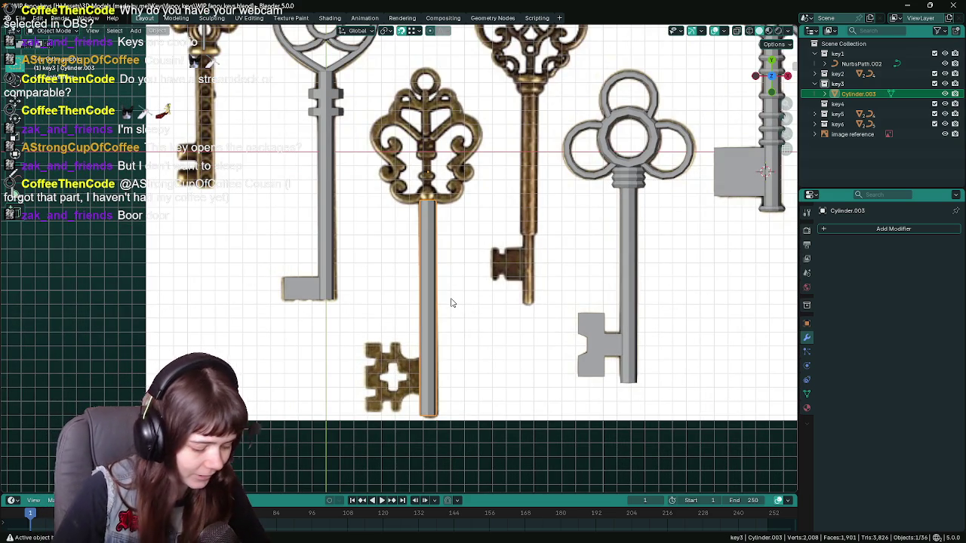
Save, check the BP_Door level in Unreal Engine, then return to Blender.
key(ctrl+s)
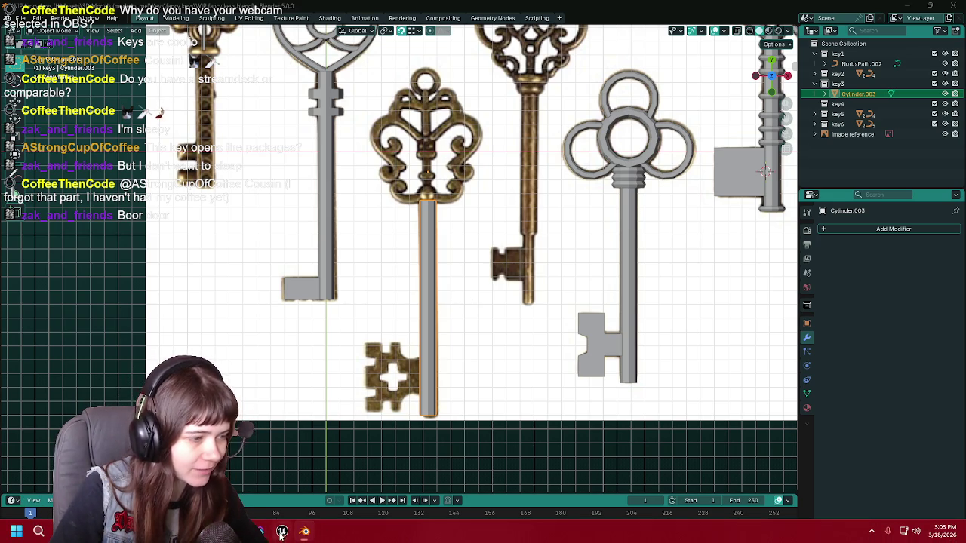
click(281, 532)
click(86, 19)
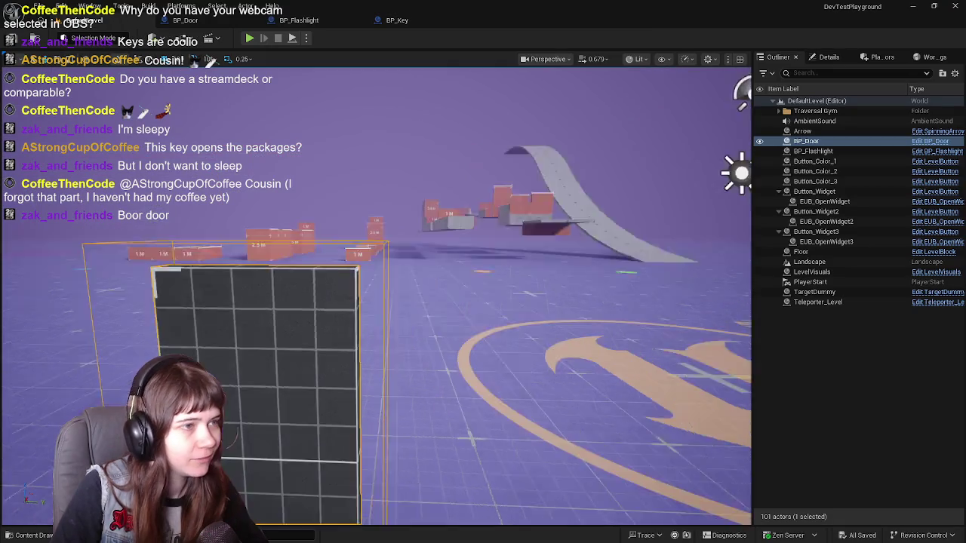
key(f)
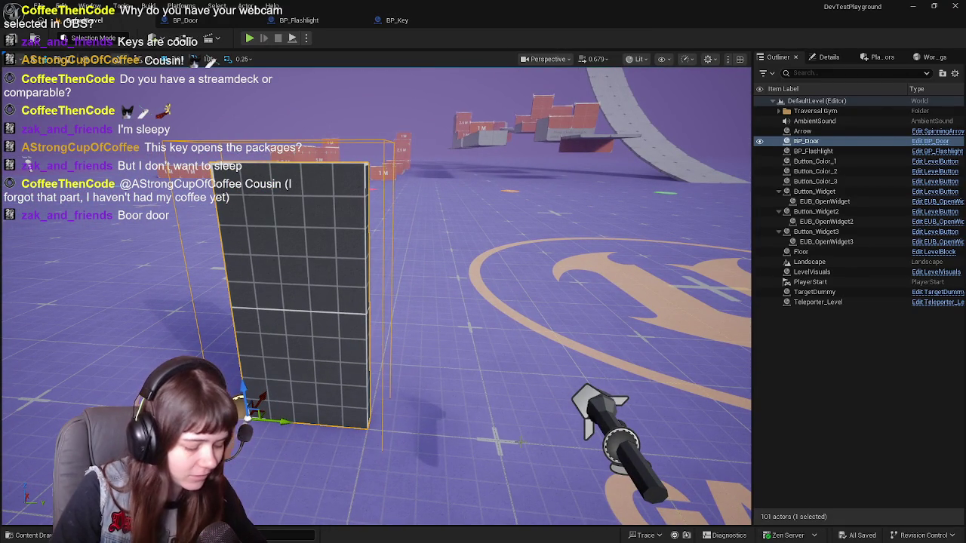
key(super)
click(304, 532)
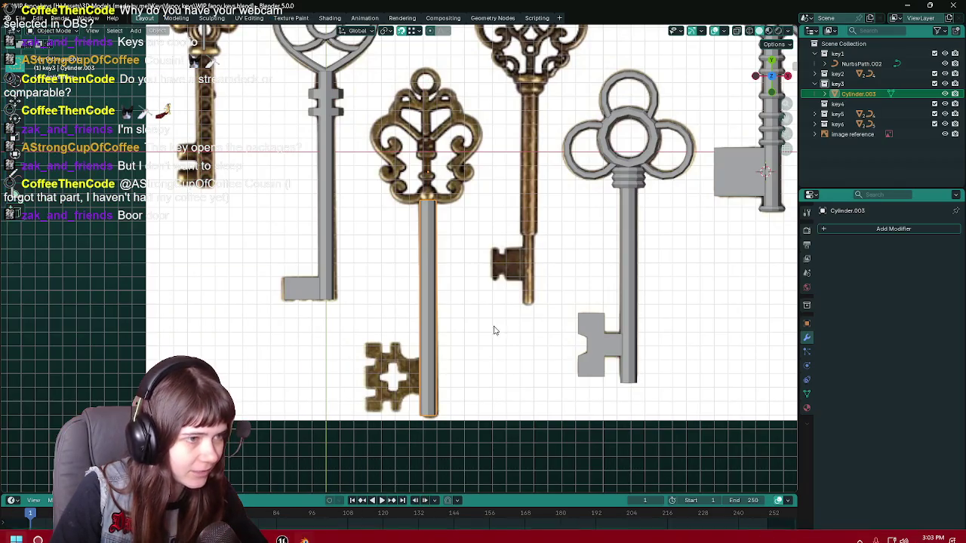
Save again and select the grey square bit and the ornate key's grey shaft.
key(ctrl+s)
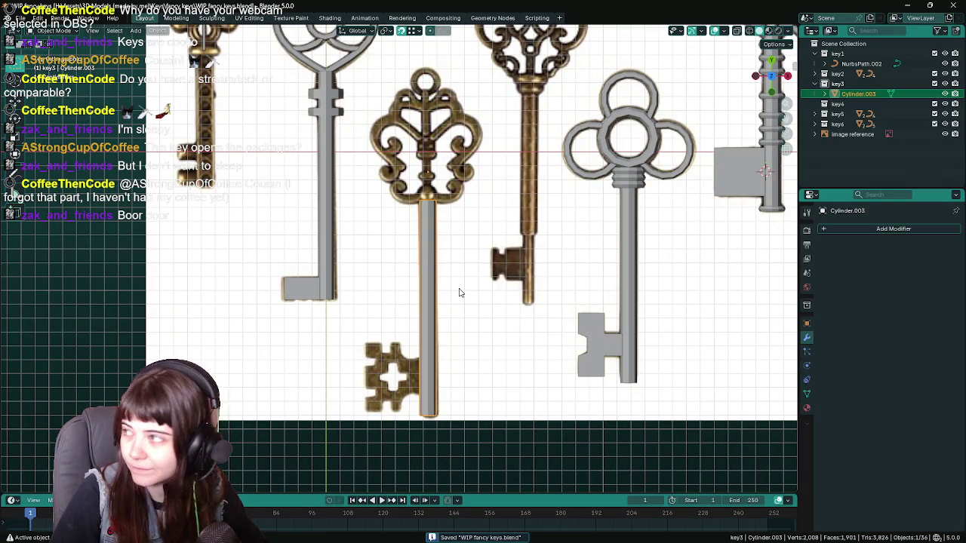
scroll(467, 273, up, 1)
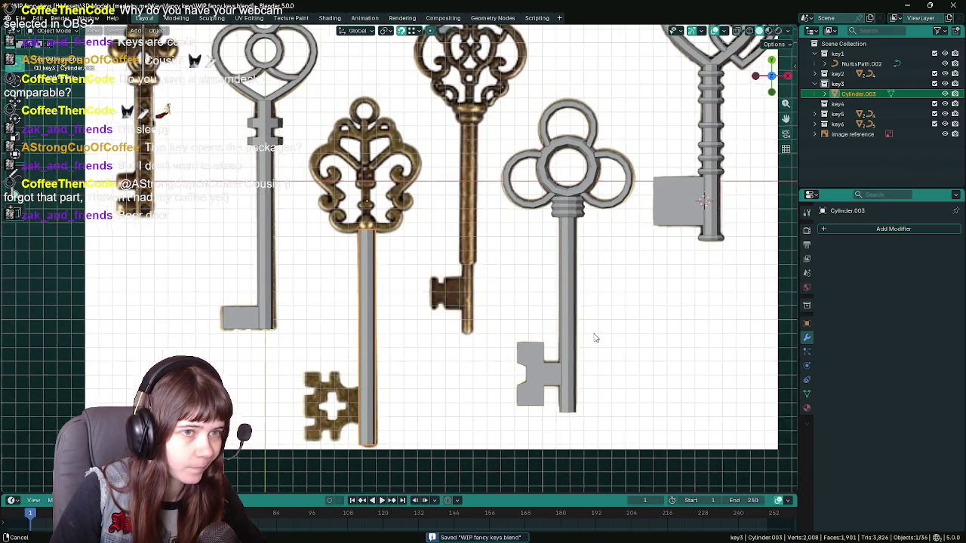
scroll(594, 336, down, 1)
click(677, 215)
scroll(493, 340, down, 1)
scroll(630, 278, up, 1)
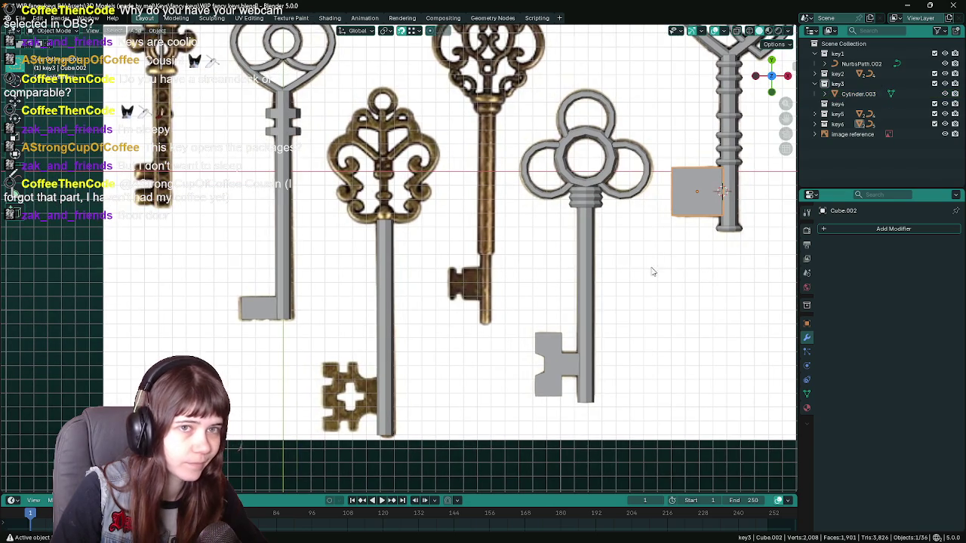
click(392, 379)
Zoom out to all keys and select the small ring atop the heart-shaped key.
scroll(408, 339, up, 1)
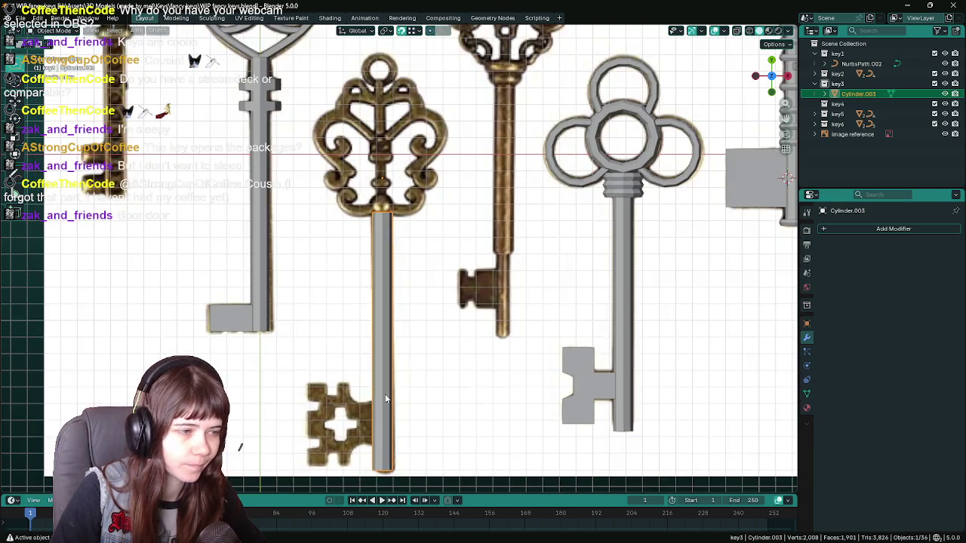
scroll(425, 287, up, 1)
scroll(442, 295, down, 2)
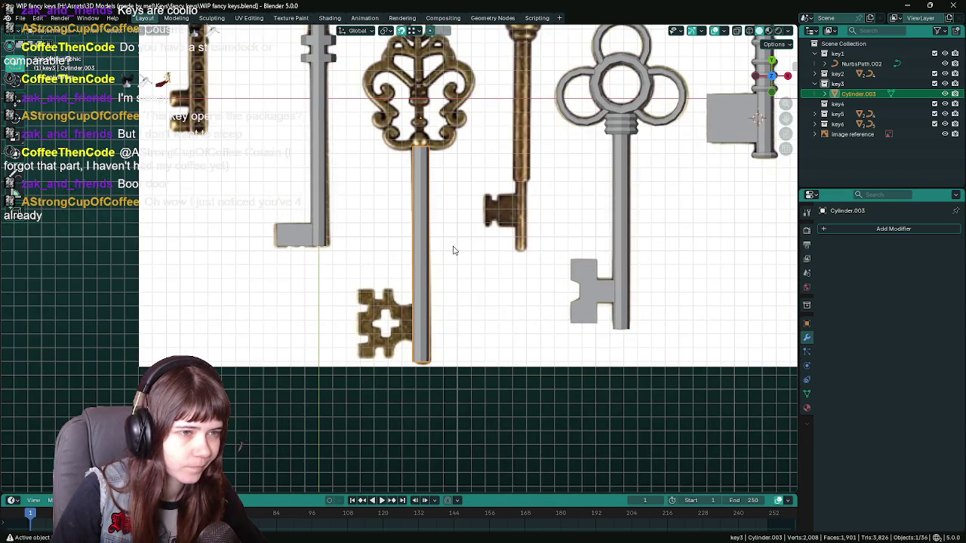
scroll(580, 302, up, 1)
scroll(450, 348, up, 3)
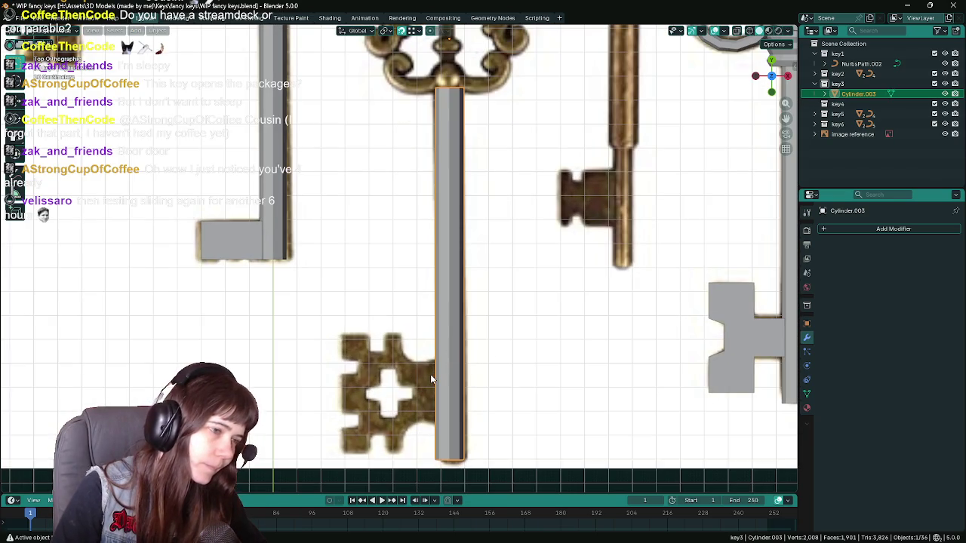
mouse_move(443, 373)
ctrl+middle_down()
mouse_move(436, 290)
mouse_move(299, 184)
ctrl+middle_up()
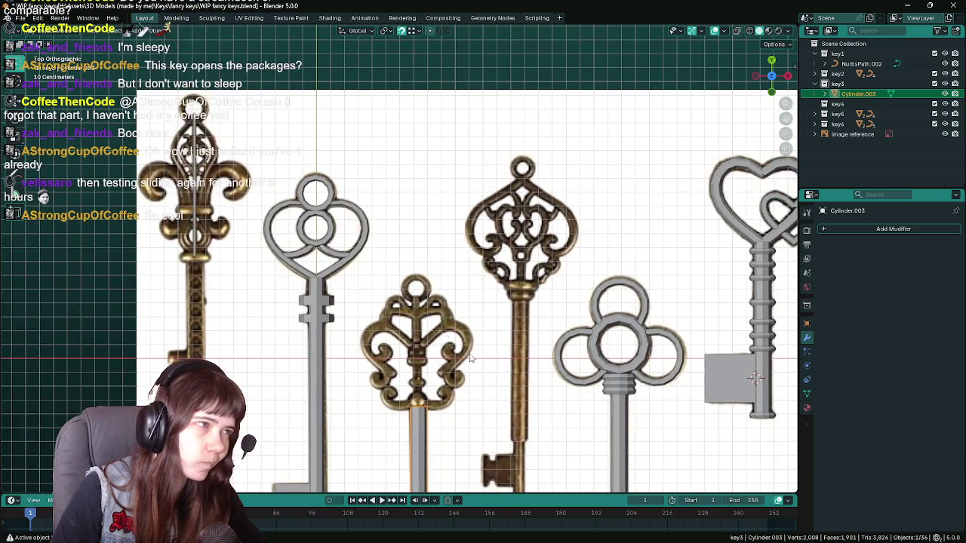
shift+click(318, 166)
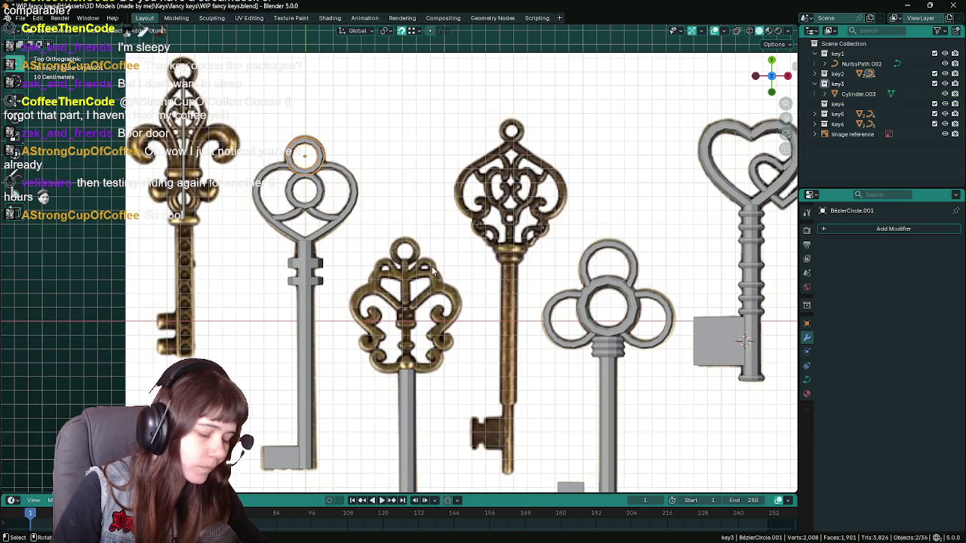
Duplicate the heart-shaped key's ring onto the bronze key's bow and tidy the key2 group.
key(shift+d)
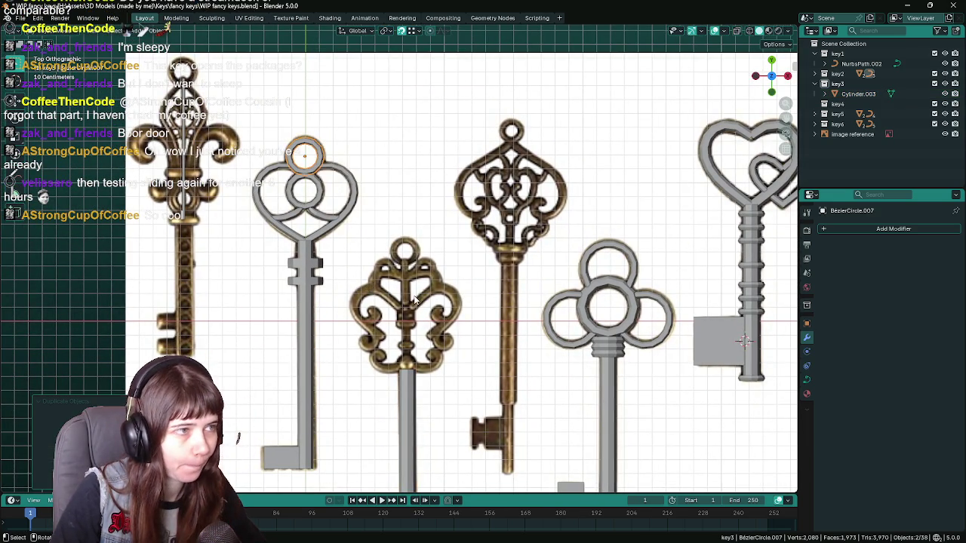
click(482, 245)
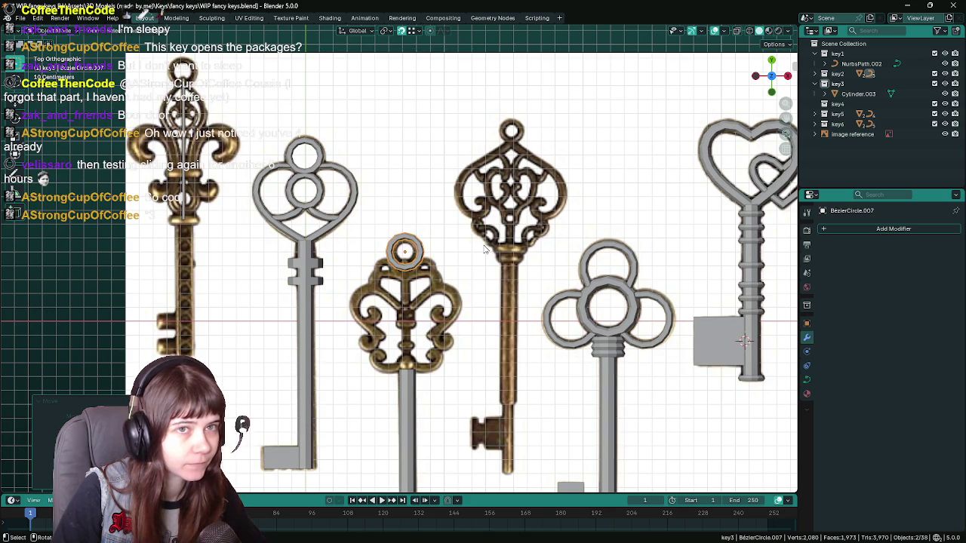
click(824, 73)
scroll(822, 96, down, 2)
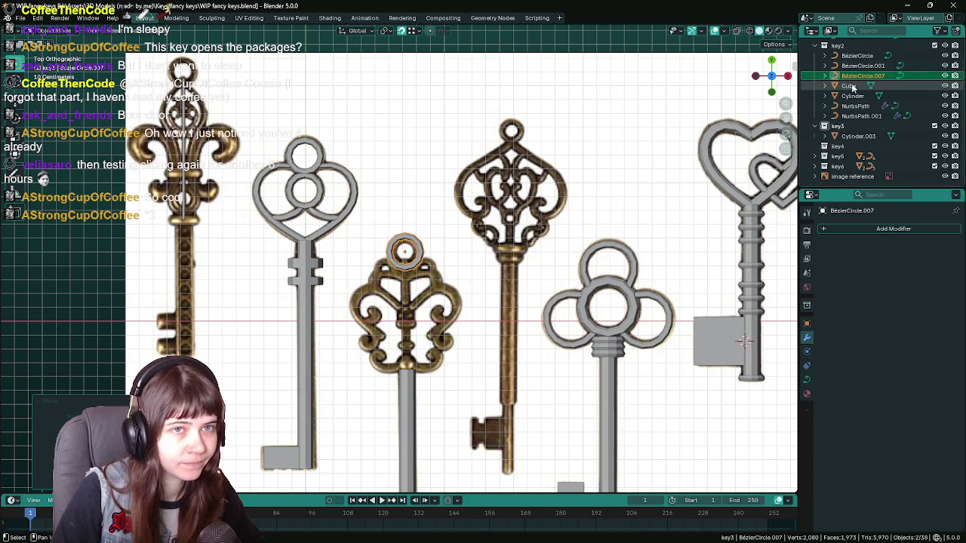
drag(860, 75, 837, 126)
scroll(836, 71, up, 2)
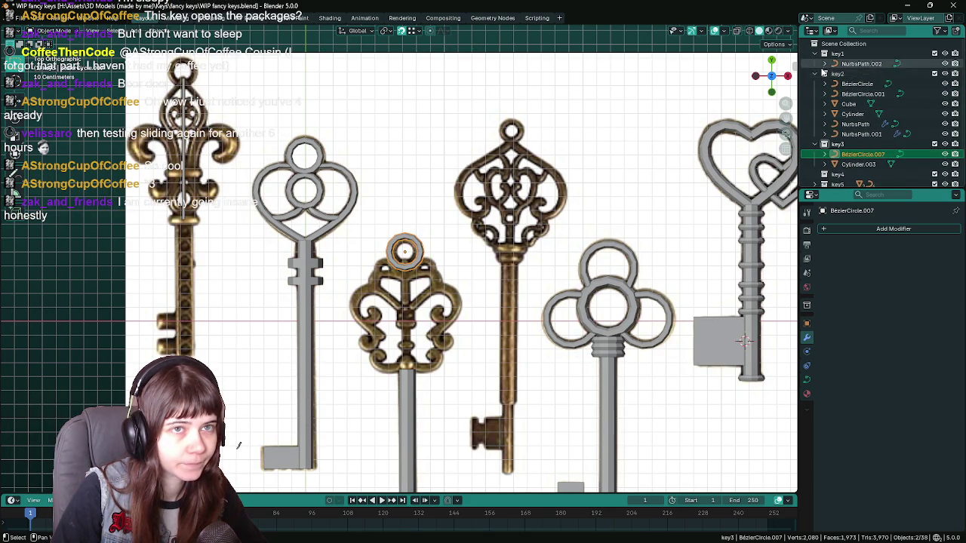
click(823, 73)
scroll(432, 279, up, 2)
scroll(432, 278, up, 1)
scroll(432, 278, up, 1)
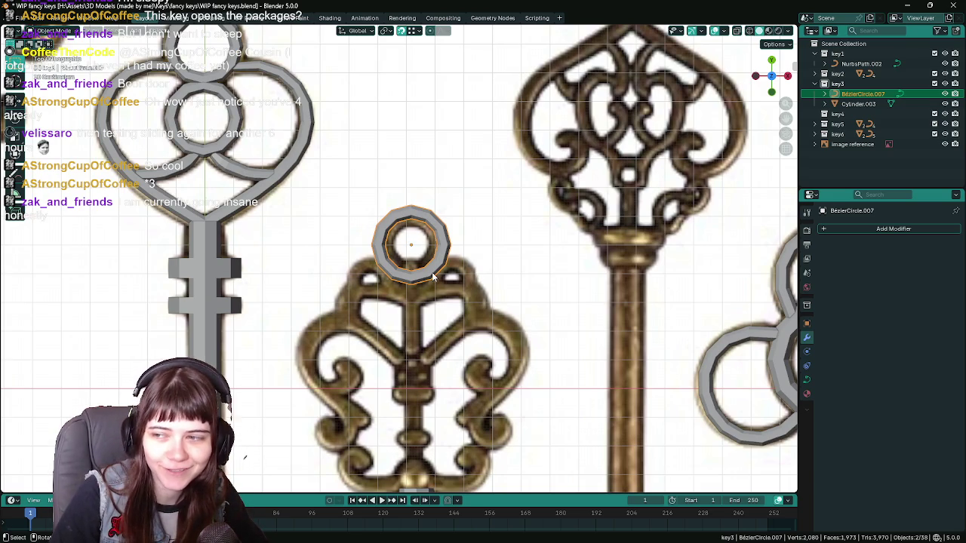
scroll(434, 277, up, 3)
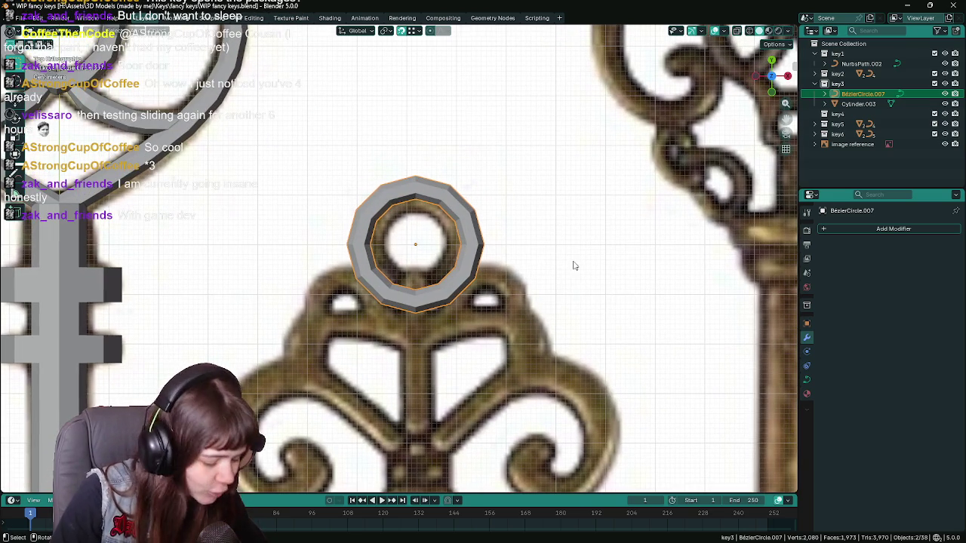
Shrink the copied ring to fit the bow and centre it vertically above it.
key(s)
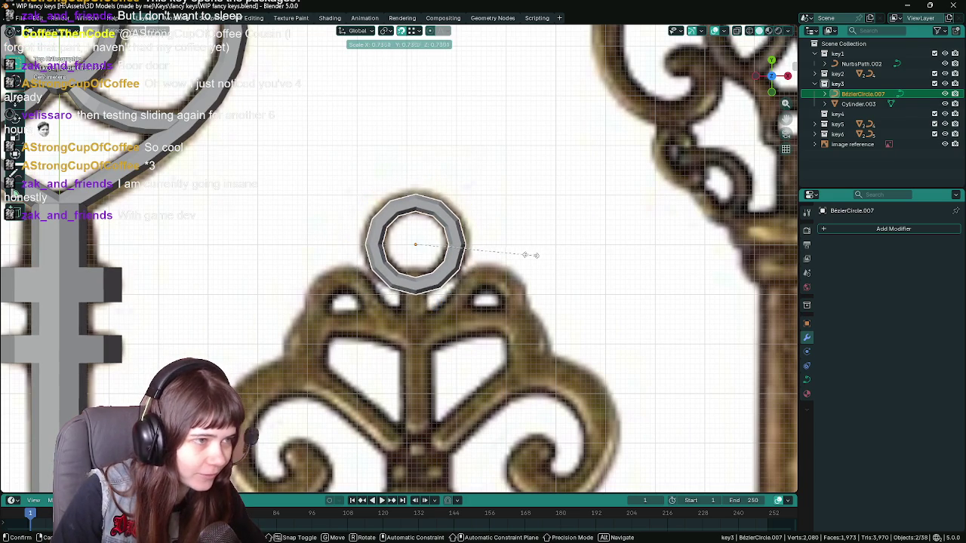
click(531, 258)
key(g)
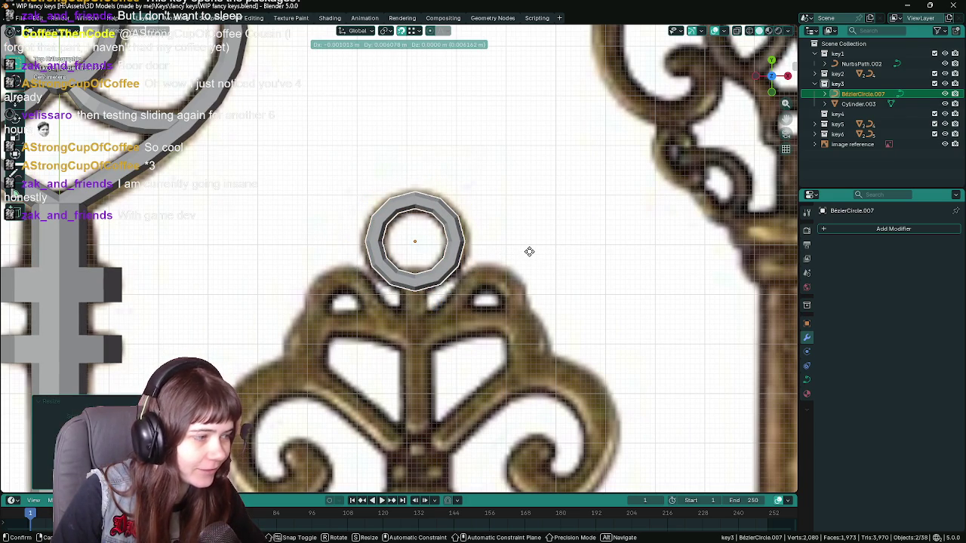
click(529, 253)
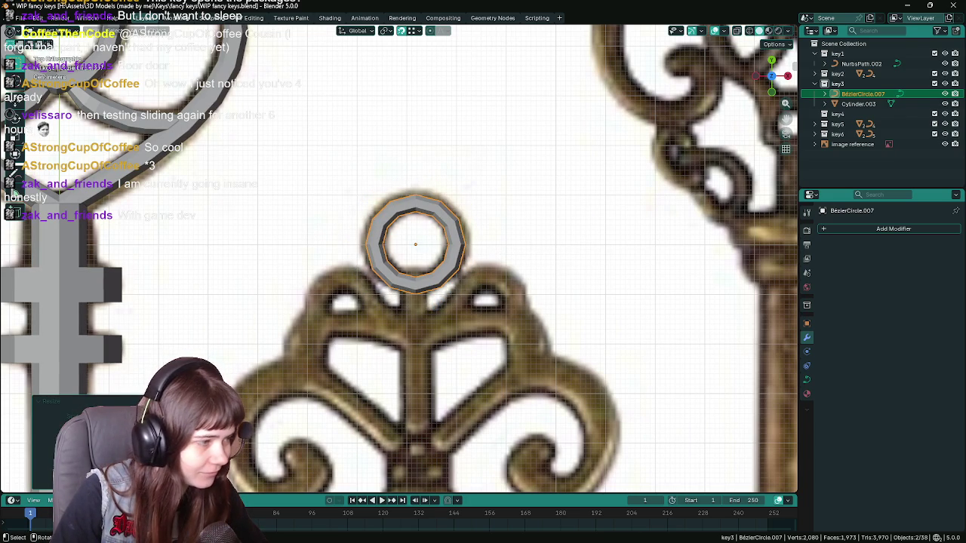
key(Escape)
key(g)
key(y)
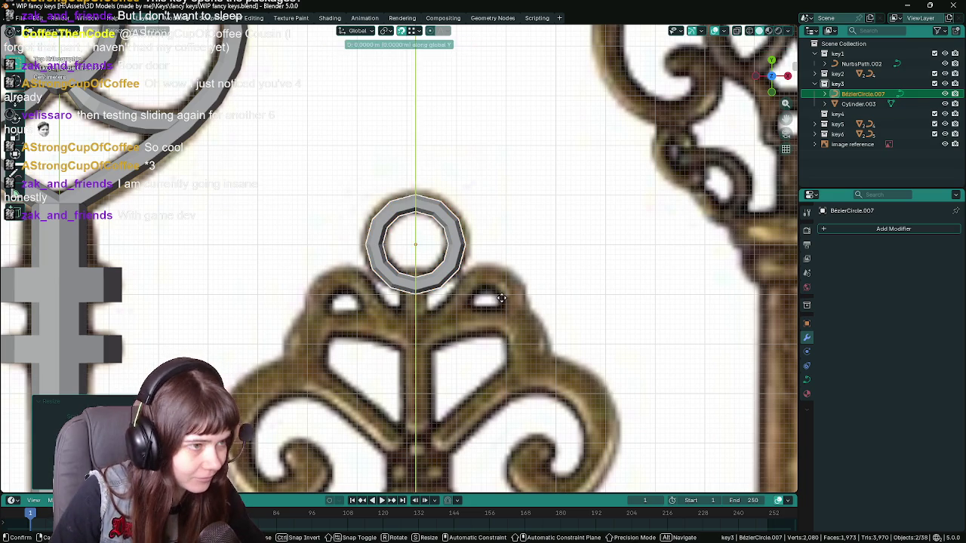
click(501, 293)
scroll(483, 256, down, 5)
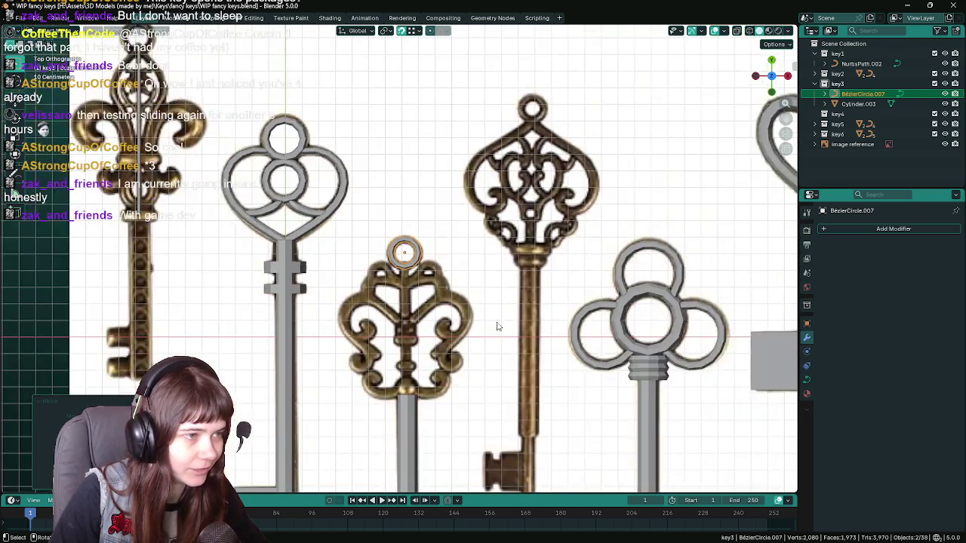
scroll(475, 239, up, 2)
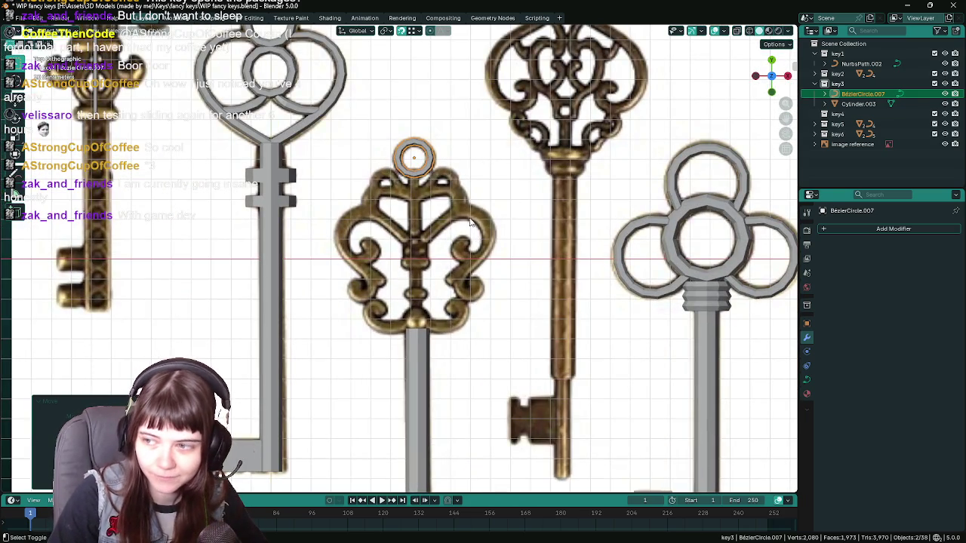
scroll(462, 263, up, 1)
scroll(453, 242, up, 1)
Check the ring's points in Edit Mode and save the file.
key(Tab)
scroll(426, 181, up, 1)
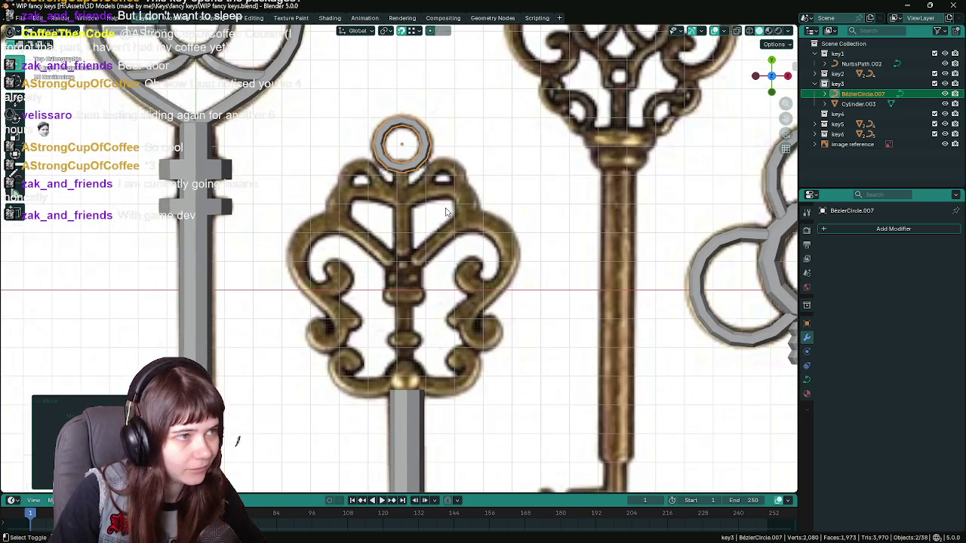
key(Tab)
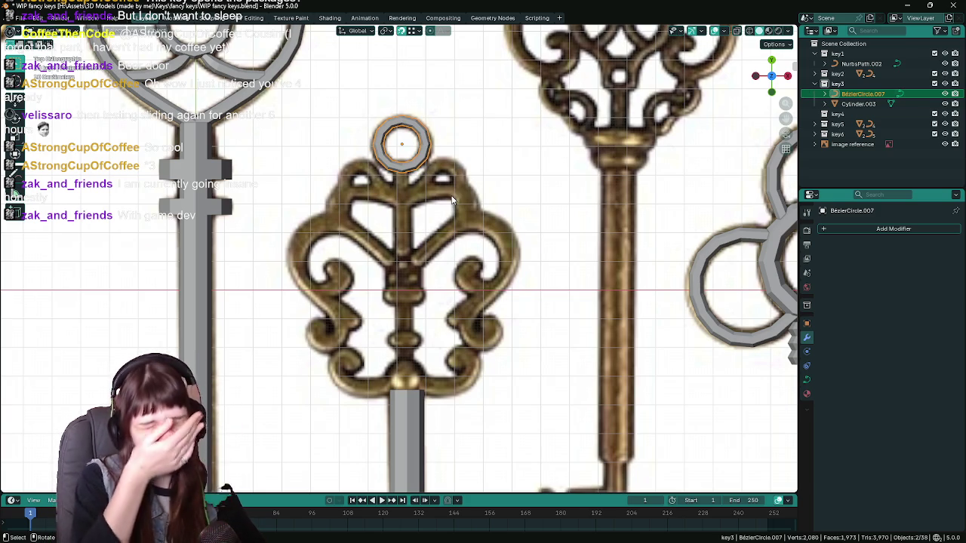
key(ctrl+s)
key(Tab)
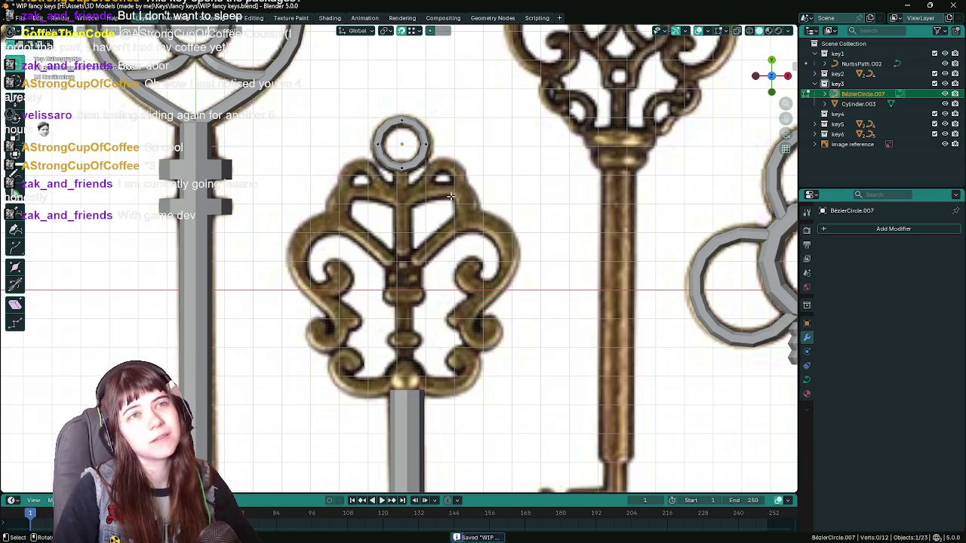
key(Tab)
Shift BezierCircle.007 along X, undoing the last move, to centre it over the head.
key(g)
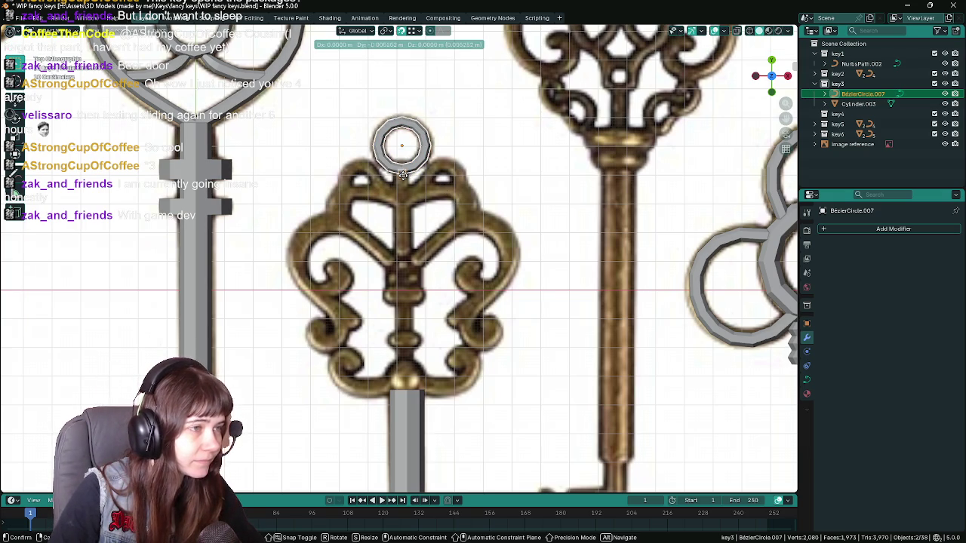
key(x)
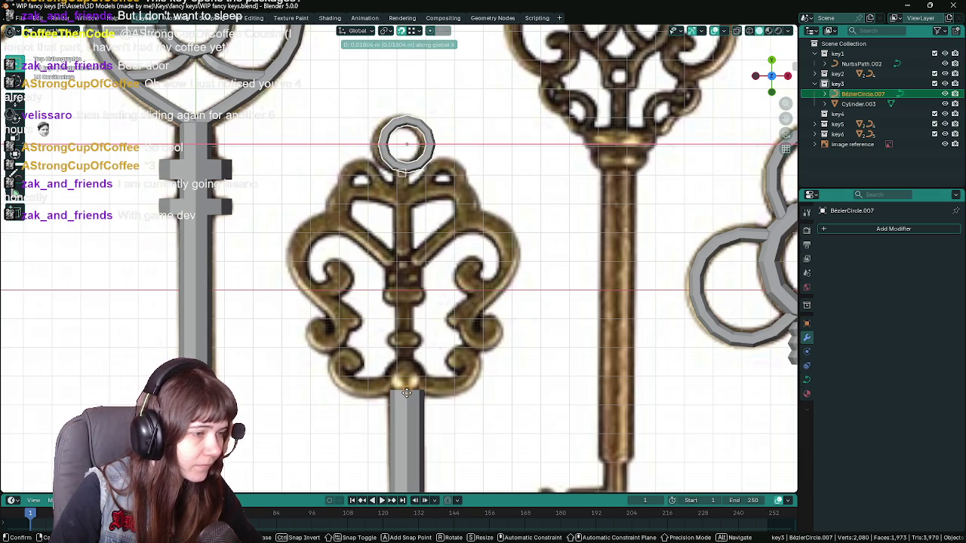
click(406, 393)
scroll(466, 265, up, 1)
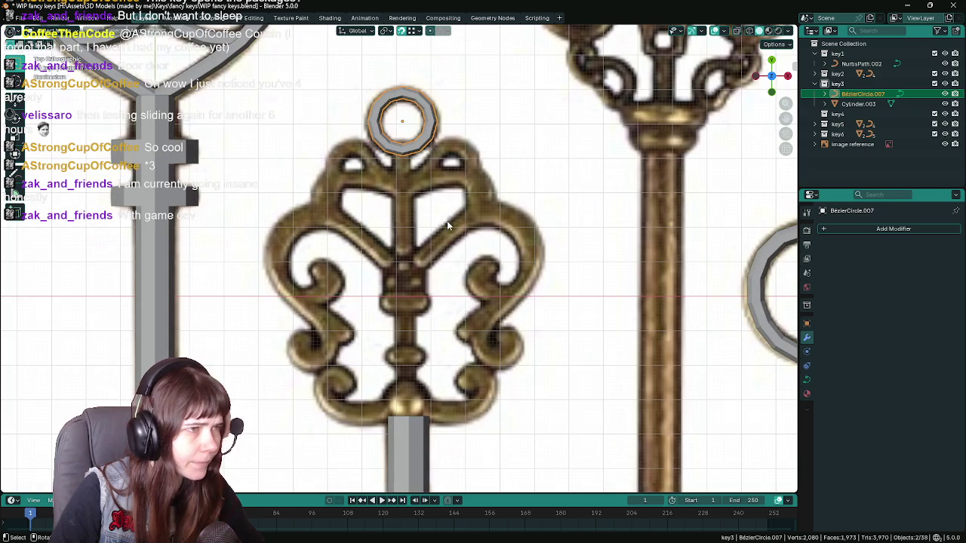
key(g)
key(x)
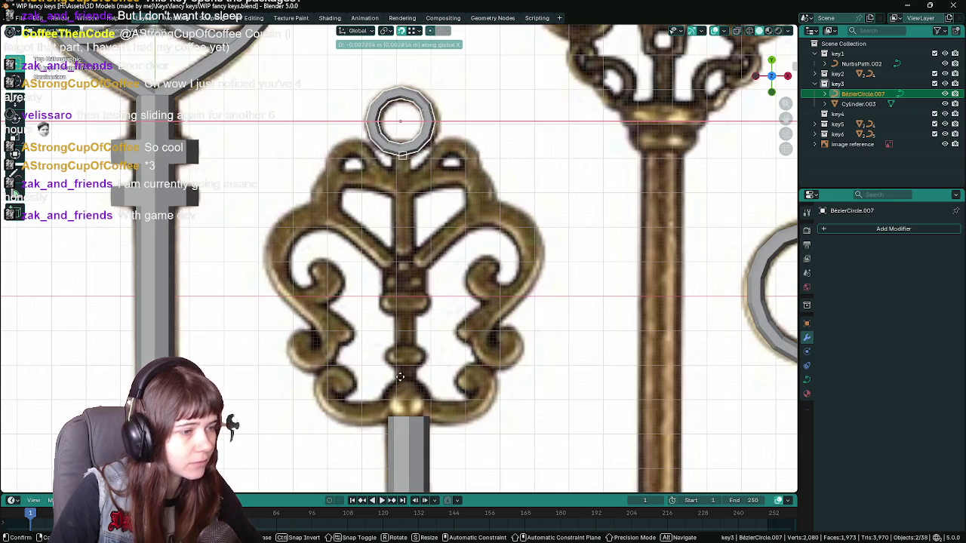
click(410, 416)
scroll(483, 268, down, 3)
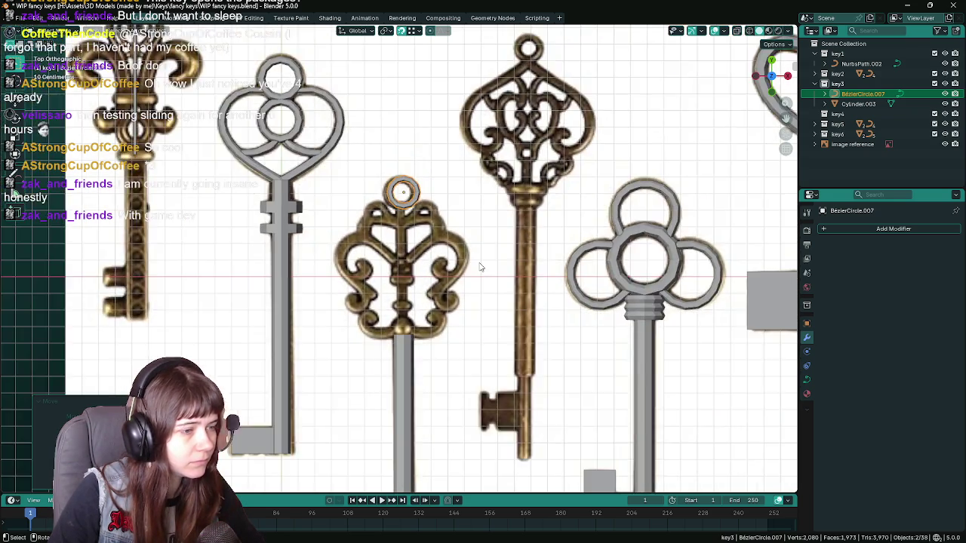
scroll(483, 268, up, 3)
key(ctrl+z)
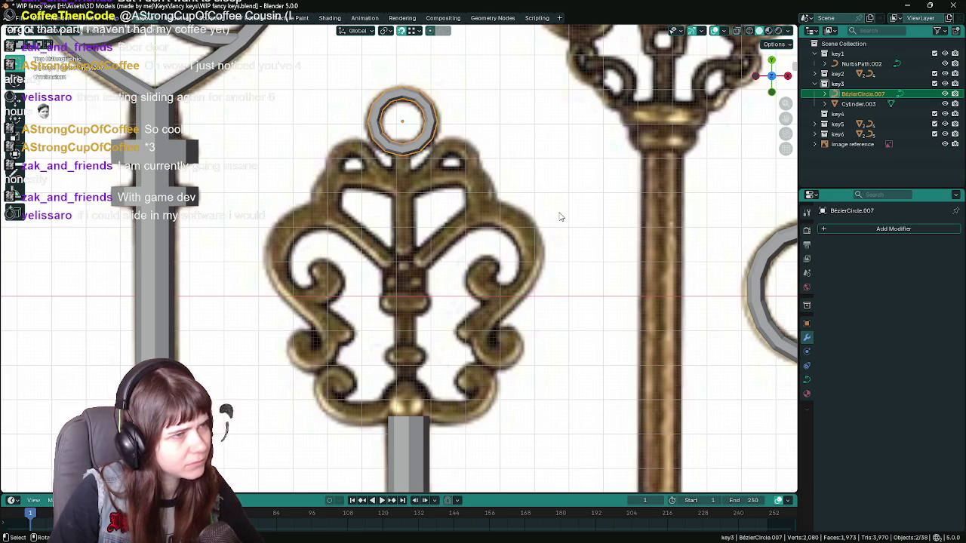
scroll(560, 217, down, 4)
key(ctrl+s)
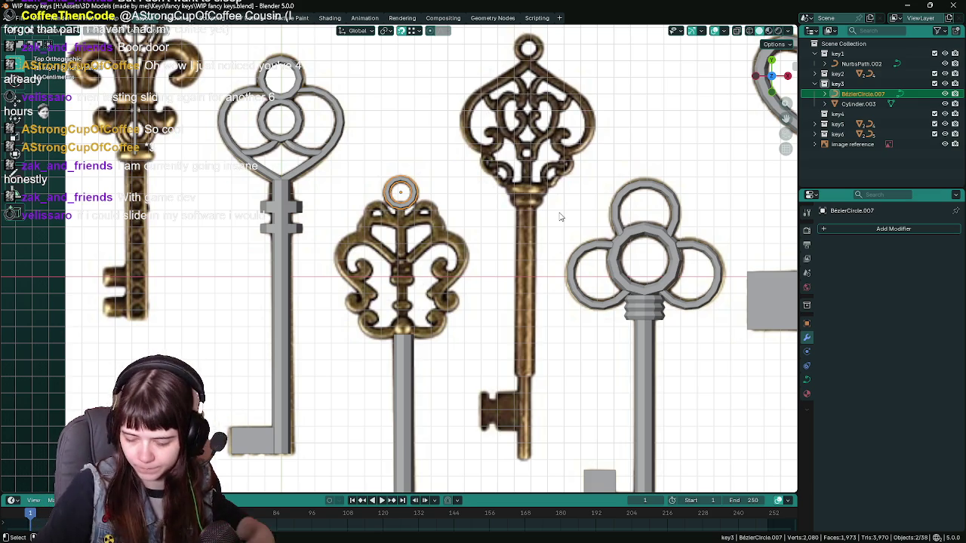
scroll(528, 241, up, 1)
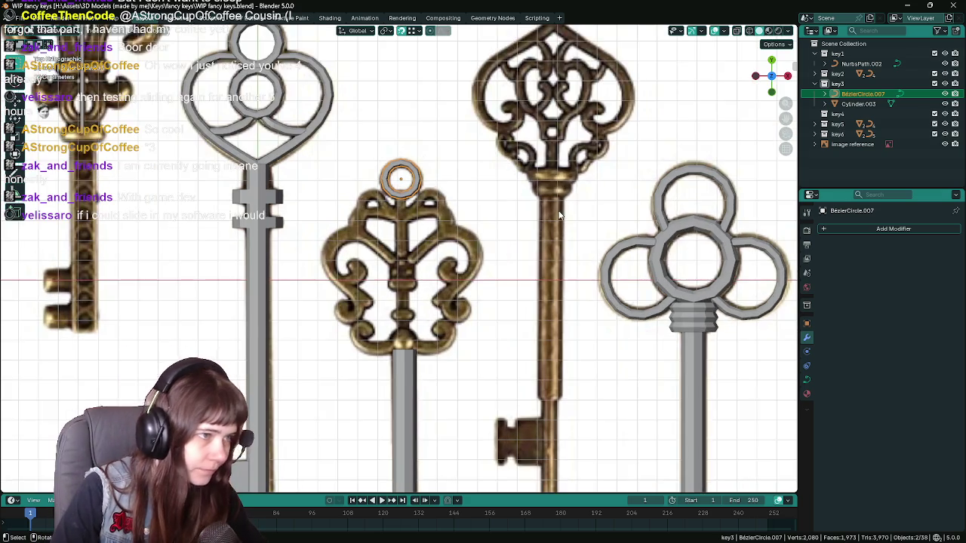
scroll(491, 268, up, 1)
key(ctrl+s)
scroll(423, 267, up, 1)
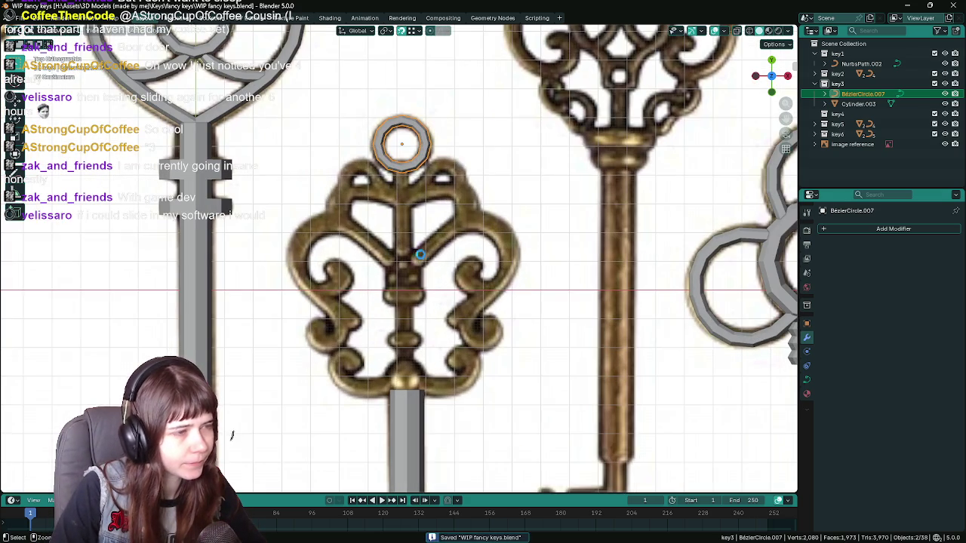
scroll(427, 268, down, 2)
mouse_move(427, 271)
shift+middle_down()
mouse_move(433, 108)
mouse_move(430, 302)
shift+middle_up()
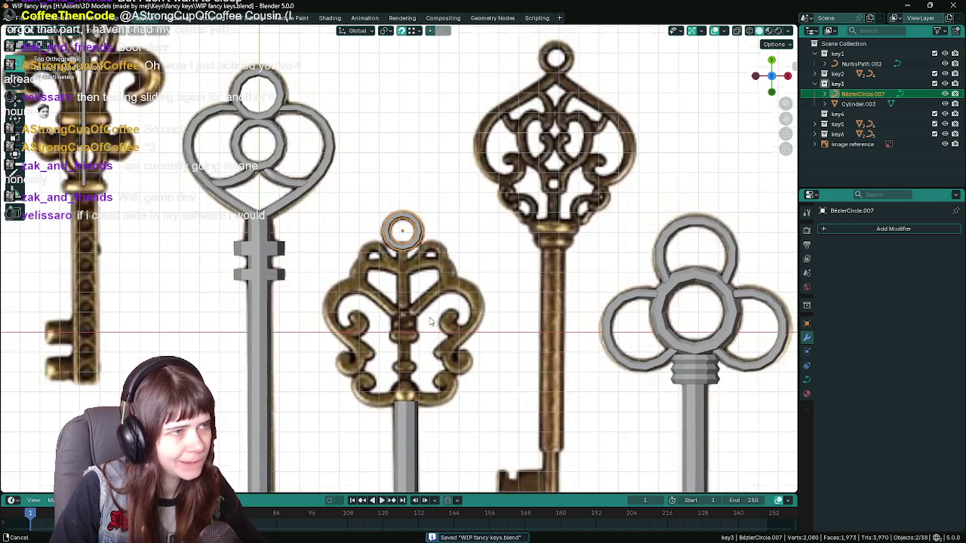
scroll(430, 332, up, 1)
shift+middle_drag(347, 241, 345, 196)
click(158, 32)
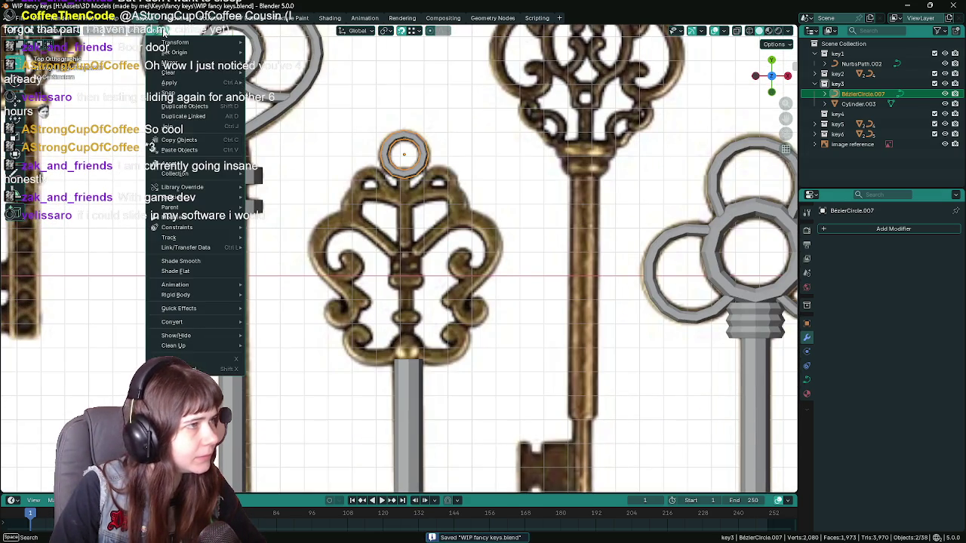
Snap the 3D cursor to the selected ring and save the file.
click(315, 112)
scroll(316, 226, up, 2)
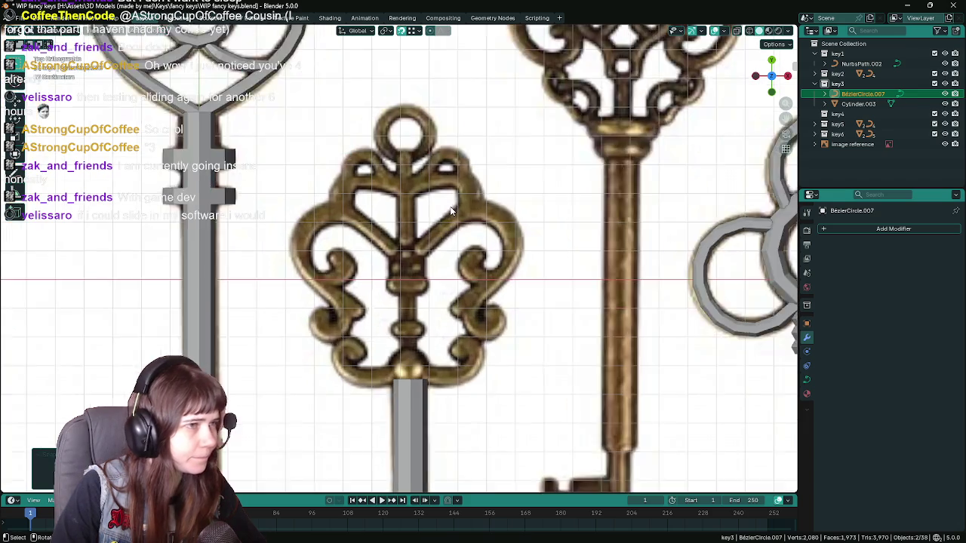
scroll(227, 151, down, 3)
scroll(188, 75, up, 1)
click(162, 31)
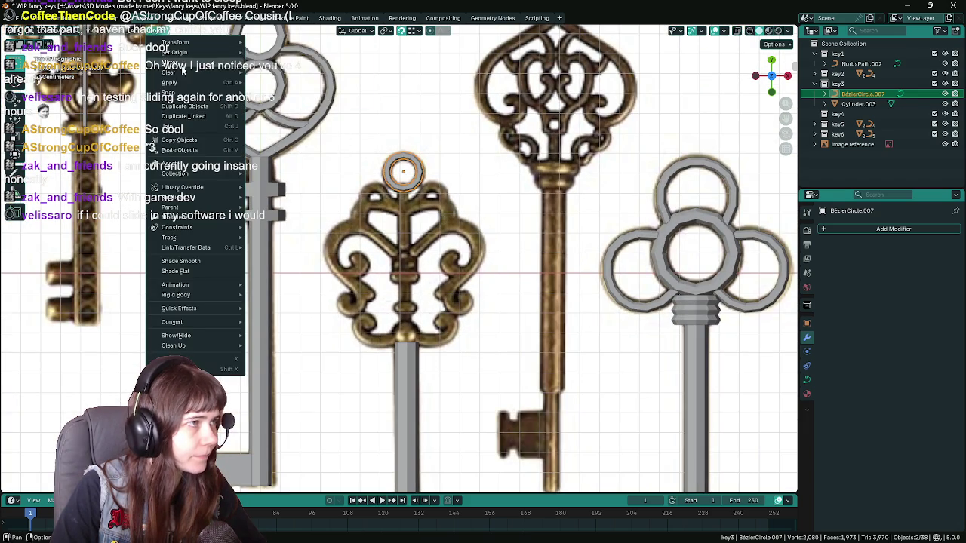
mouse_move(169, 92)
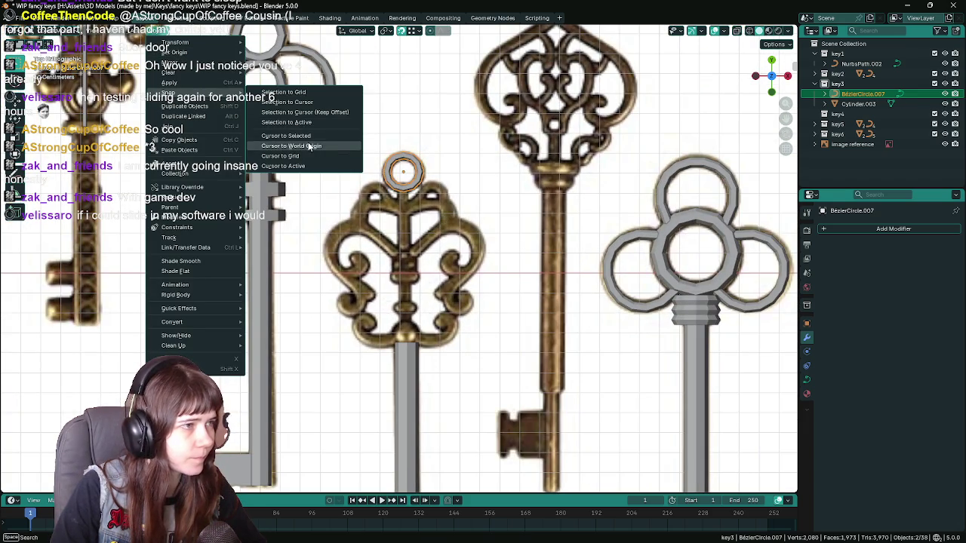
click(285, 135)
scroll(437, 193, up, 2)
key(ctrl+s)
Add a new NURBS path at the 3D cursor.
key(shift+a)
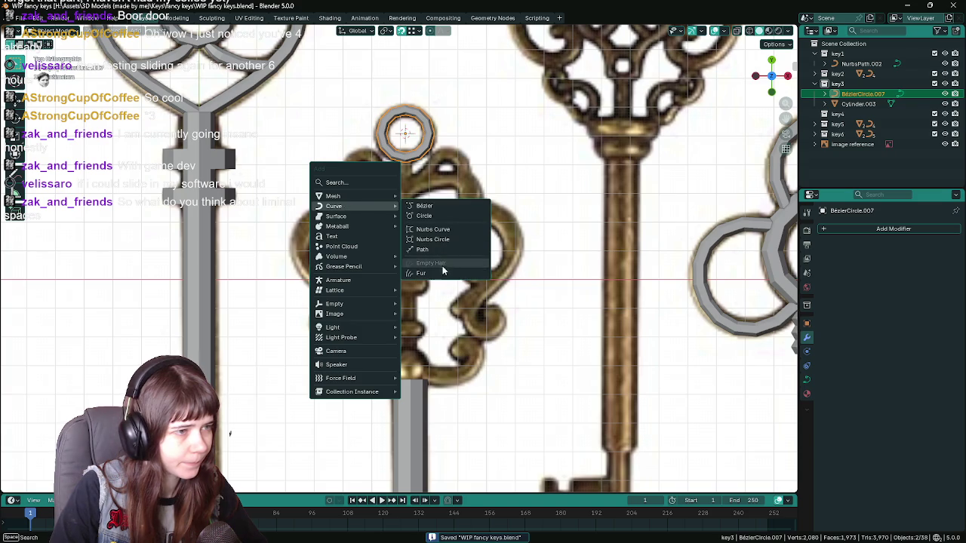
click(441, 254)
scroll(327, 228, down, 4)
scroll(327, 228, down, 5)
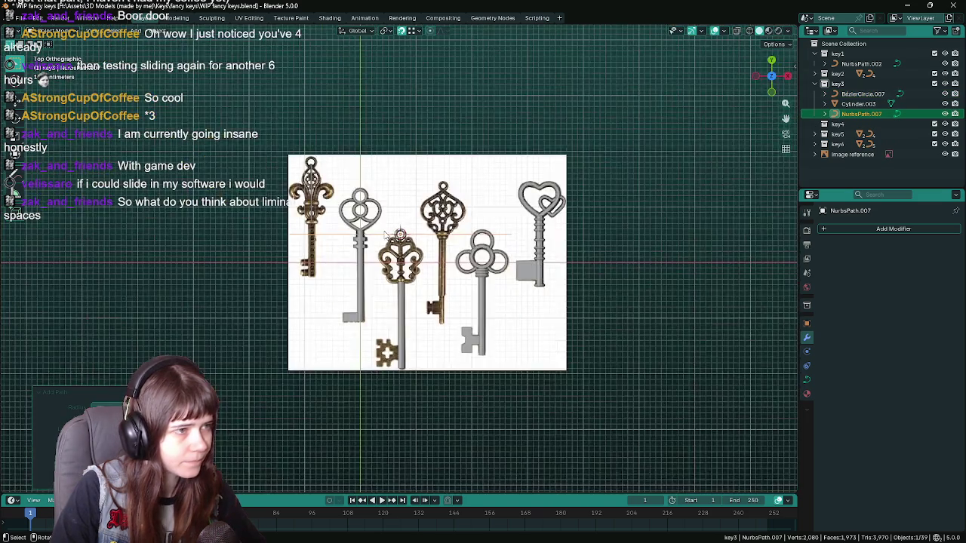
scroll(326, 228, up, 3)
scroll(312, 218, up, 4)
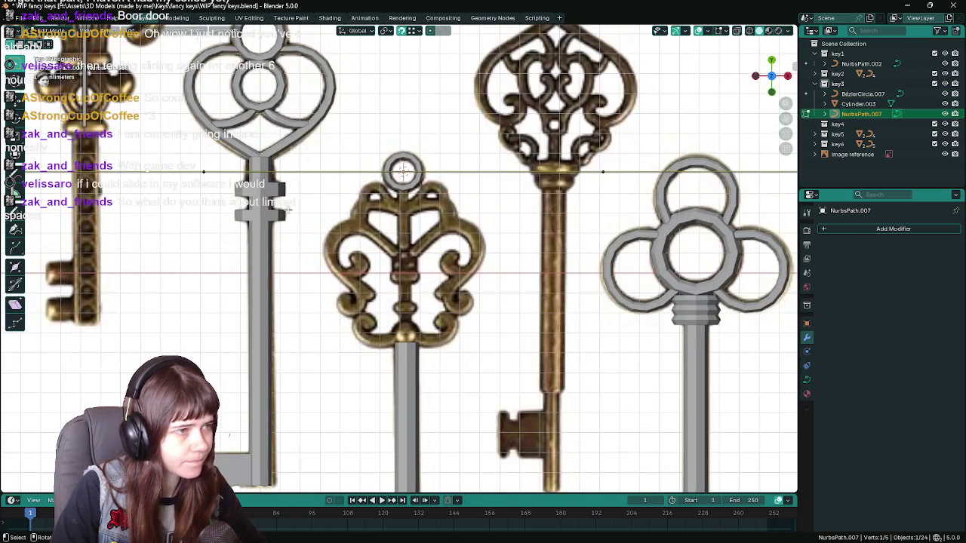
Move path points onto the key head's lower left curl and delete the extra points.
key(g)
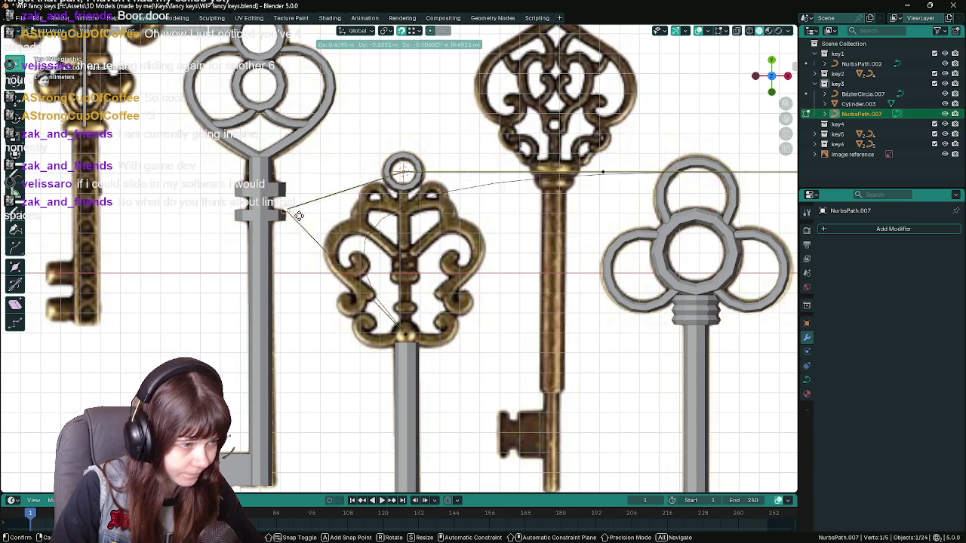
click(385, 289)
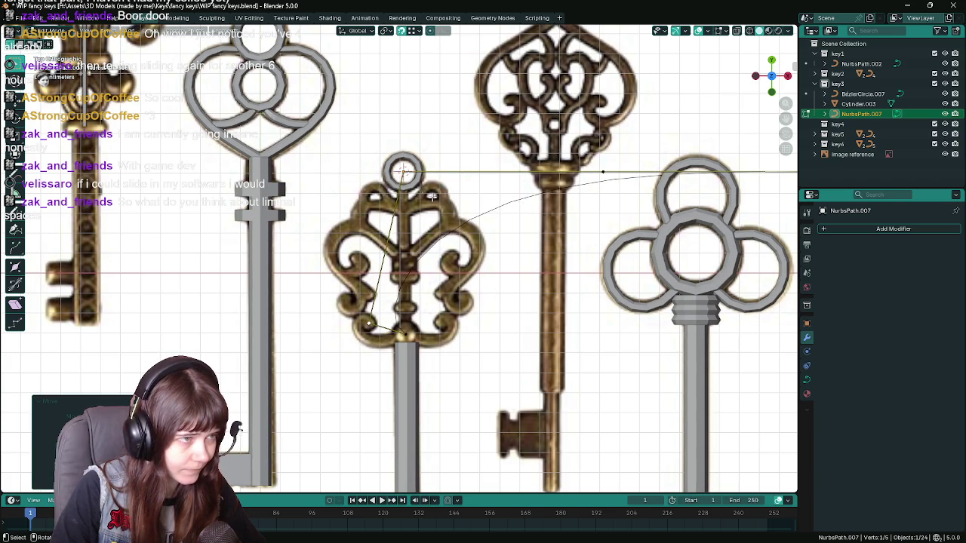
click(402, 170)
key(g)
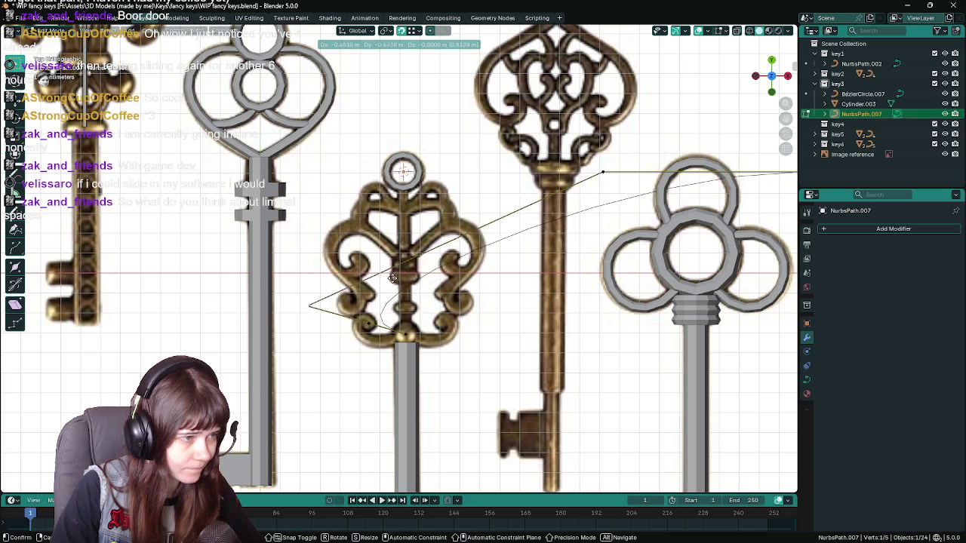
click(421, 277)
scroll(599, 200, down, 3)
key(x)
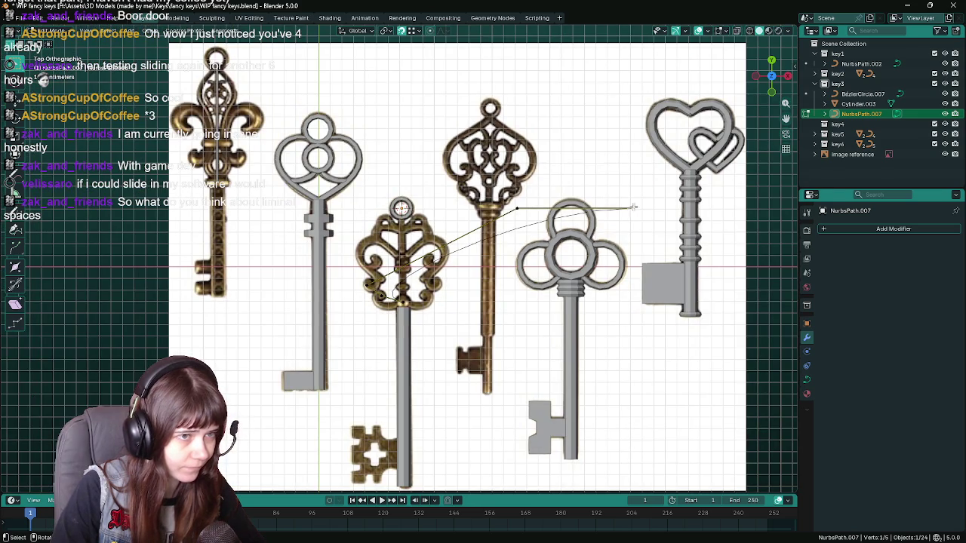
click(628, 206)
Place the path's end point on the bottom arc, leaving a three-point curve.
click(518, 208)
key(x)
click(518, 207)
scroll(400, 260, up, 6)
scroll(378, 301, up, 2)
click(332, 290)
key(g)
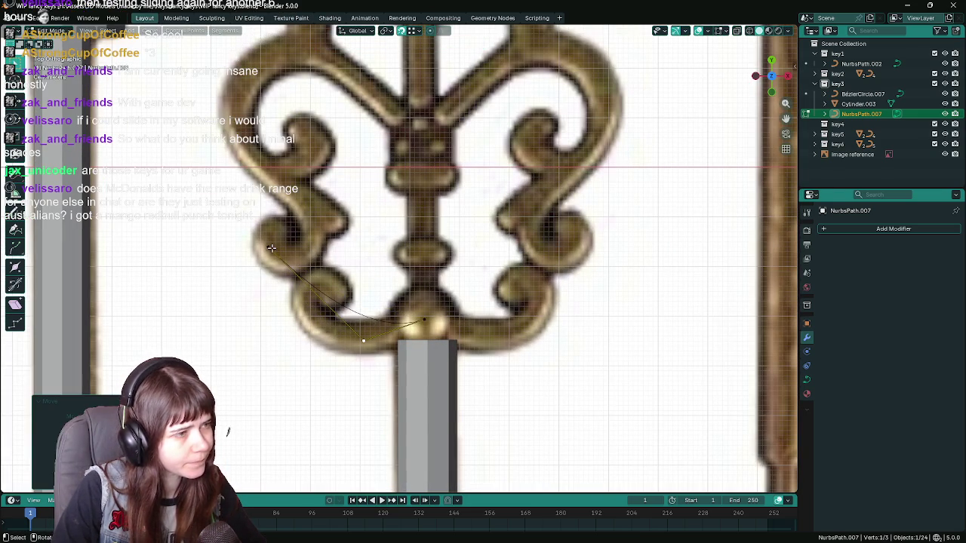
click(384, 274)
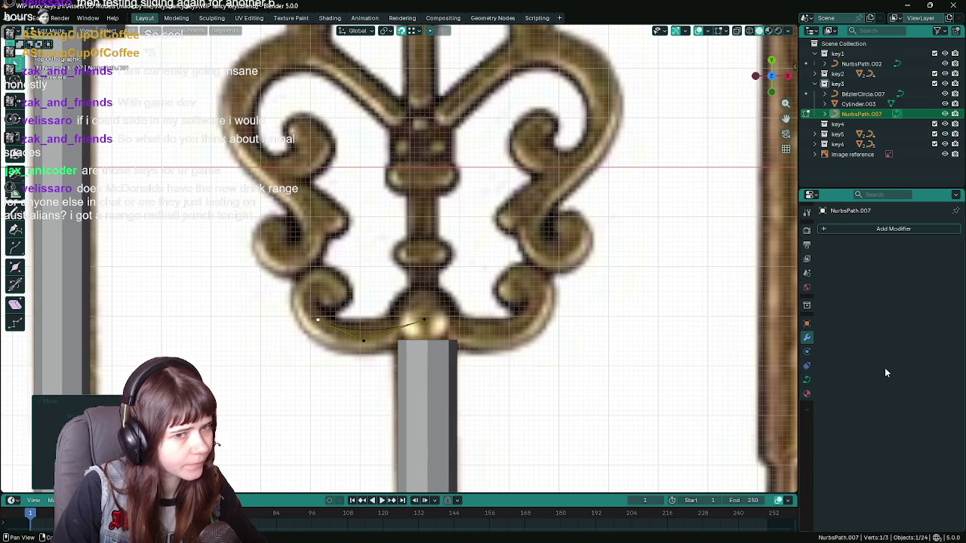
click(809, 380)
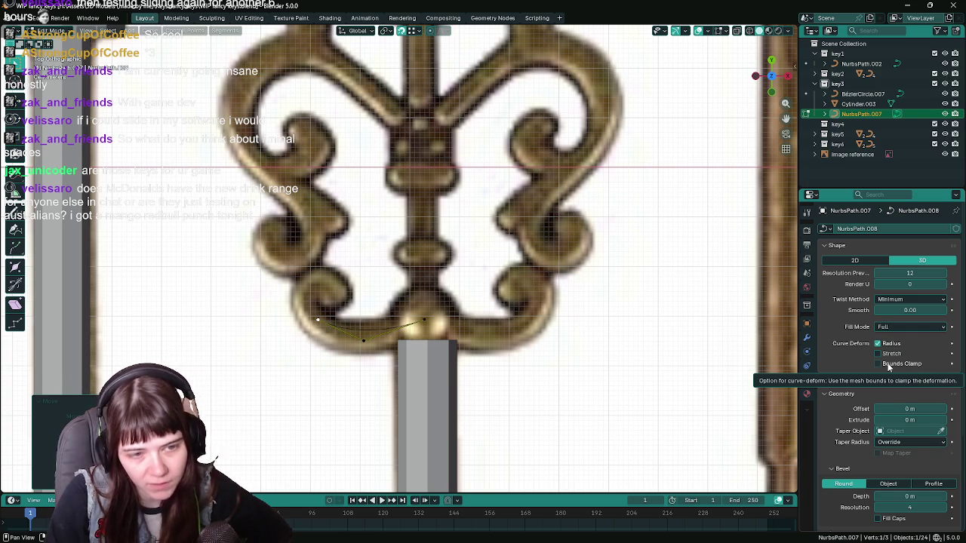
Give the curve a 0.02 m bevel depth, bevel resolution 1 and preview resolution U 3.
scroll(879, 378, down, 4)
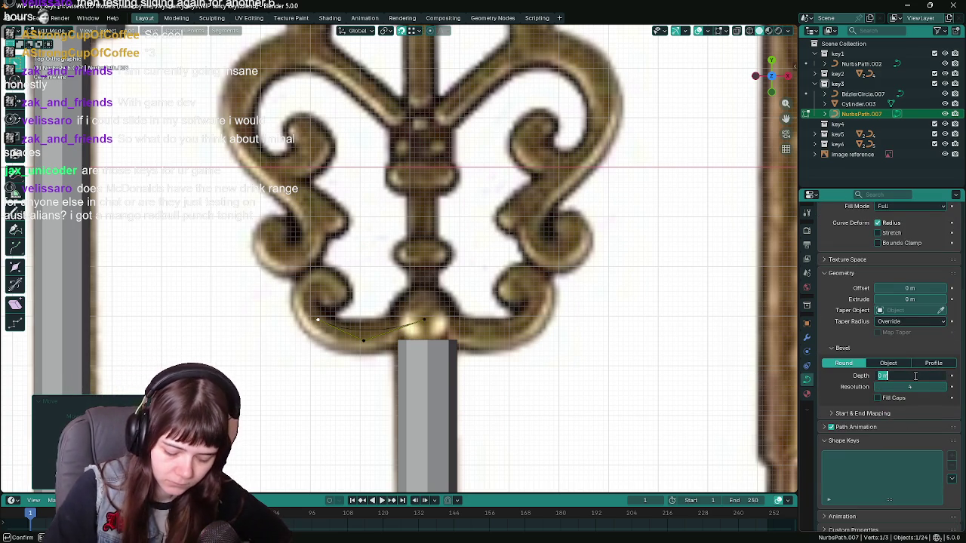
text(0.02)
key(Return)
drag(909, 387, 909, 387)
text(1)
key(Return)
scroll(911, 382, up, 4)
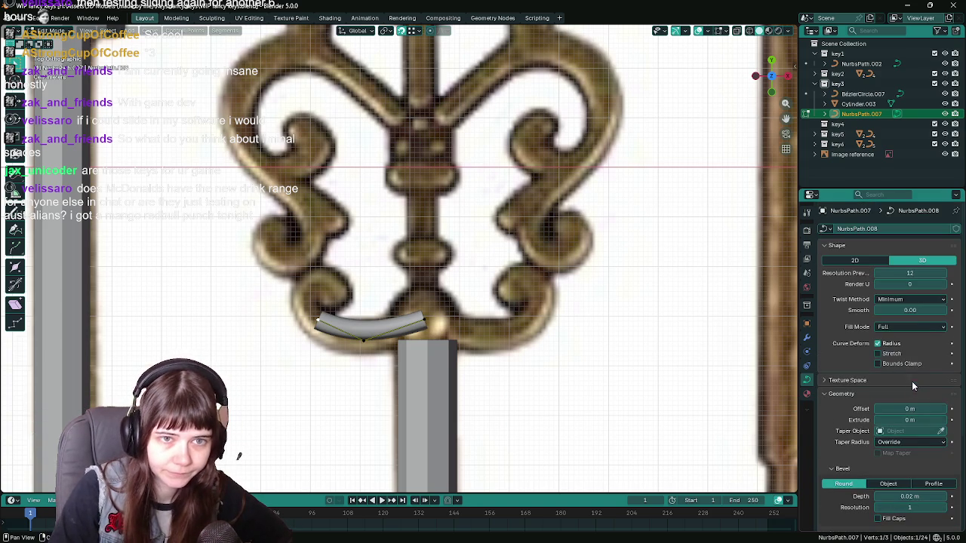
click(923, 273)
text(3)
key(Return)
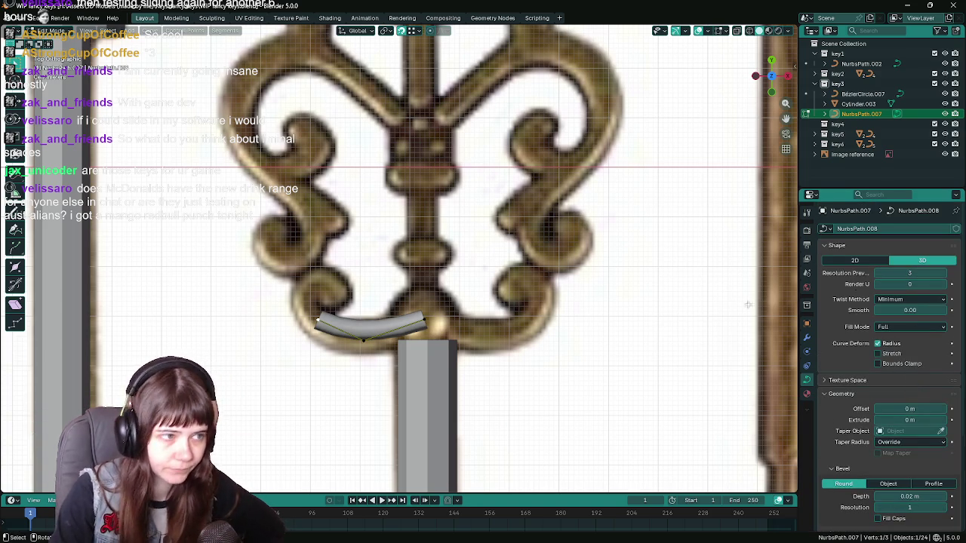
Shade the bevelled curve flat in Object Mode.
scroll(400, 299, down, 1)
key(Tab)
scroll(400, 299, down, 1)
right_click(383, 328)
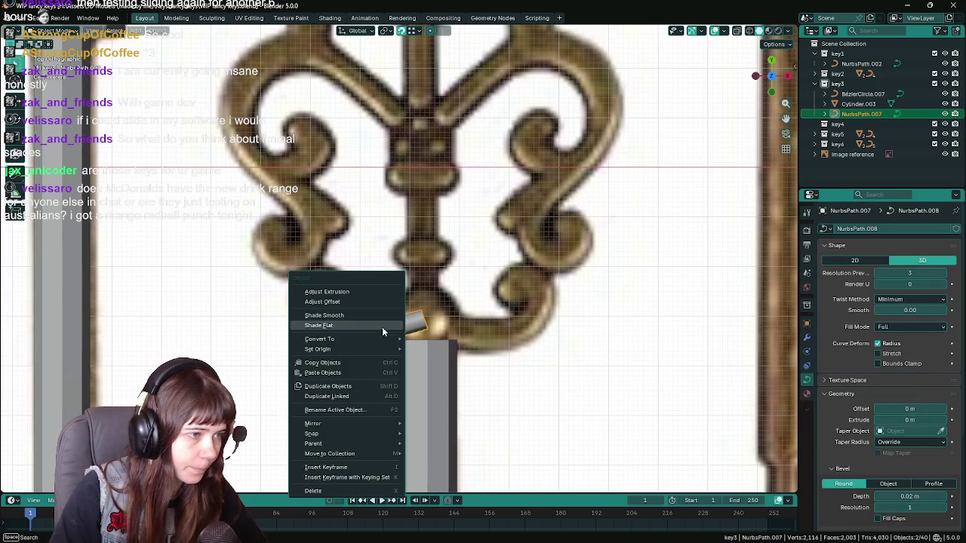
click(377, 328)
Nudge one control point of the curve slightly down and right.
key(Tab)
scroll(413, 335, up, 2)
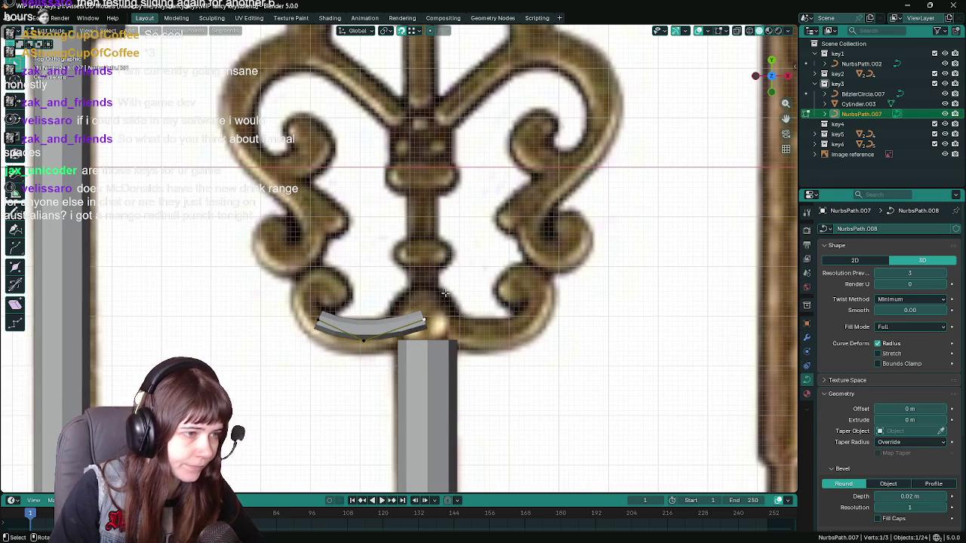
key(g)
click(441, 305)
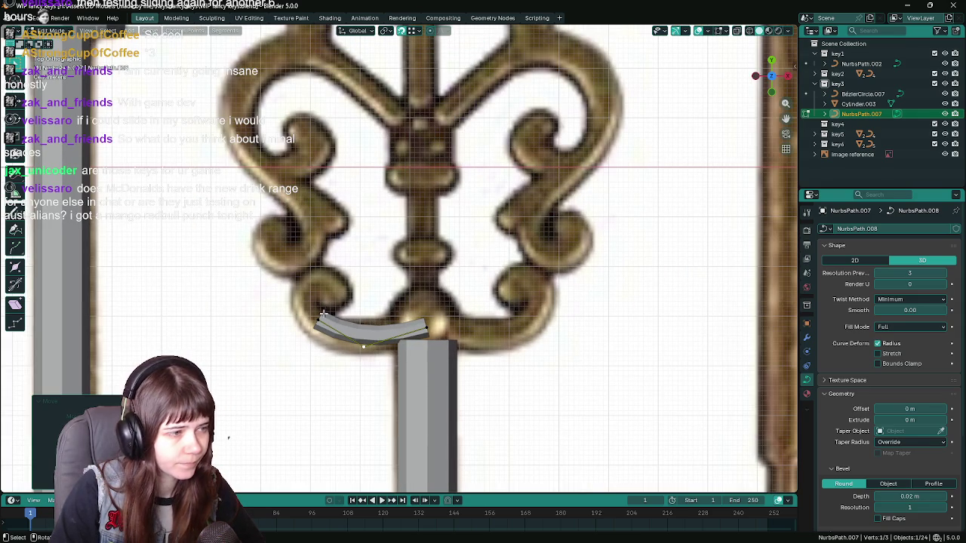
Move the curve's end points so the band follows the ornament's lower bar.
key(g)
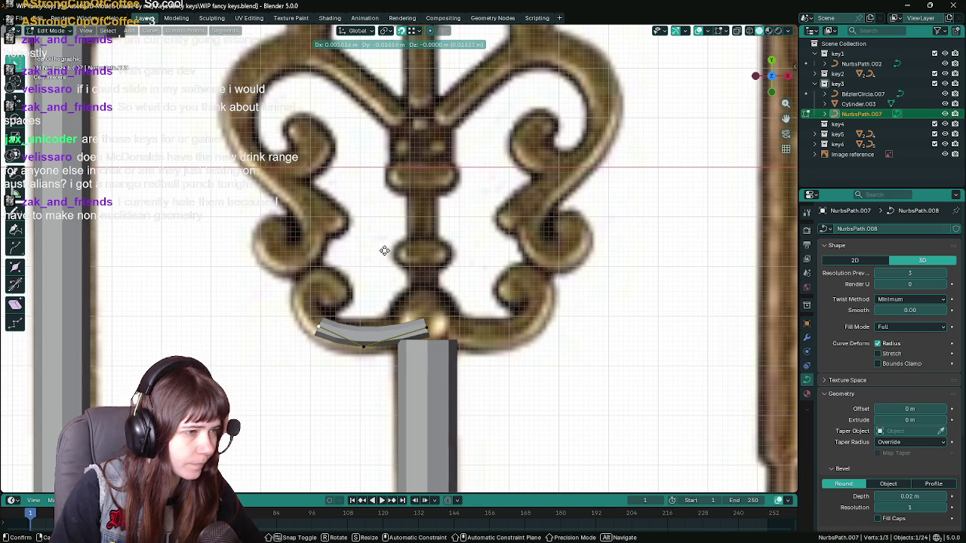
click(369, 230)
scroll(369, 230, down, 2)
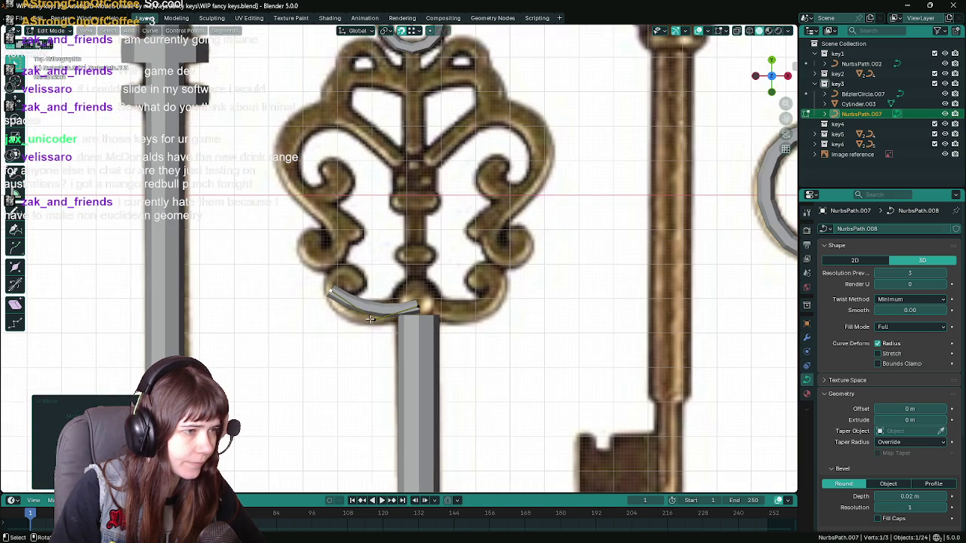
key(g)
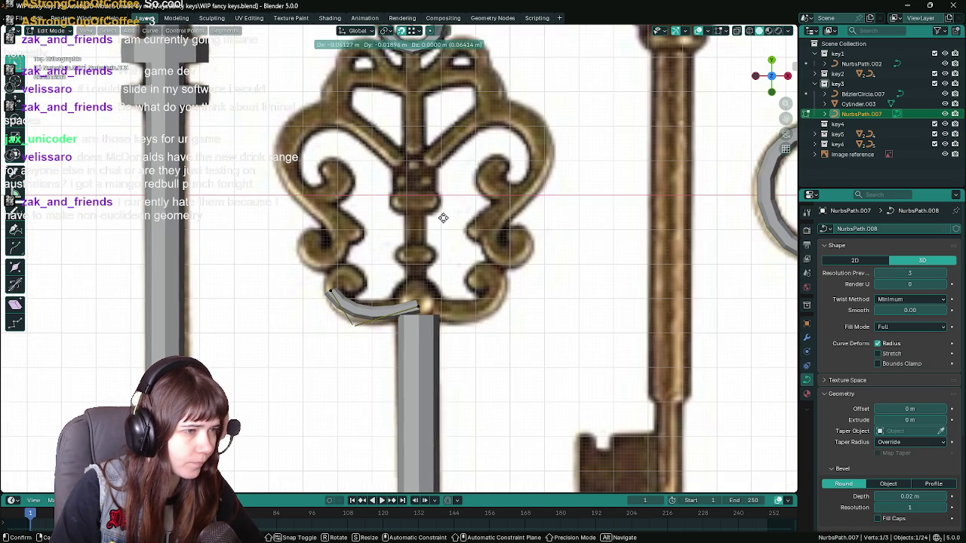
click(420, 230)
key(g)
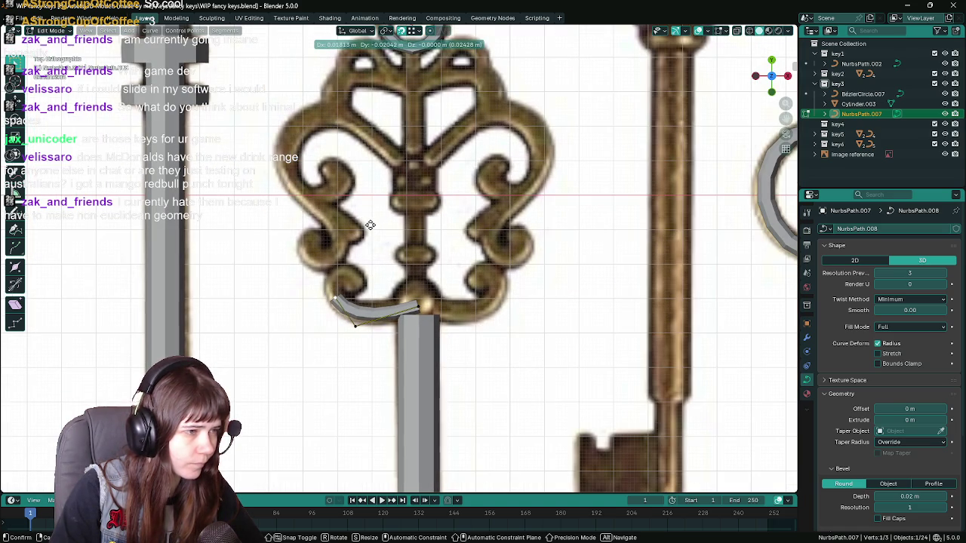
click(371, 226)
scroll(370, 226, up, 1)
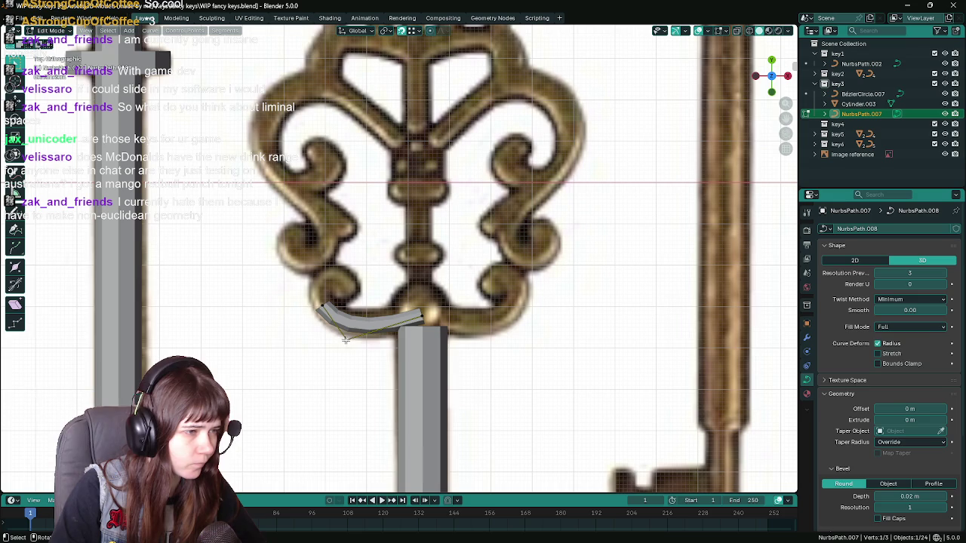
key(g)
click(350, 337)
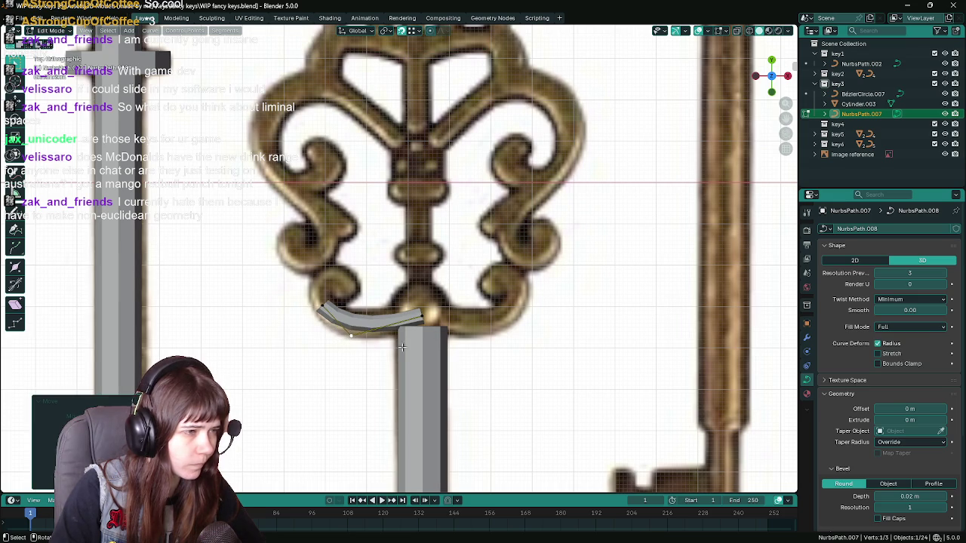
Check the band in 3D, return to front view, and save the key file.
scroll(398, 280, up, 1)
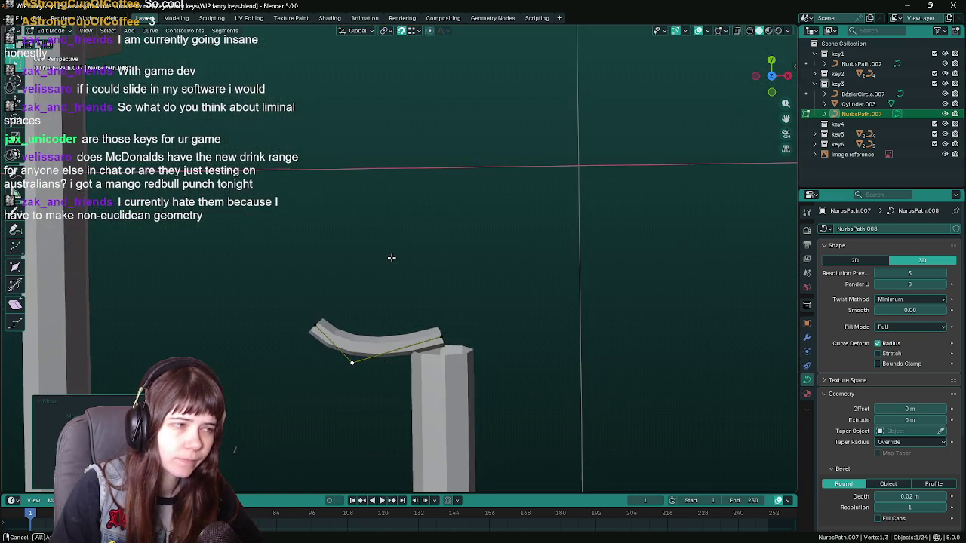
middle_drag(390, 256, 391, 258)
key(KP_1)
key(ctrl+s)
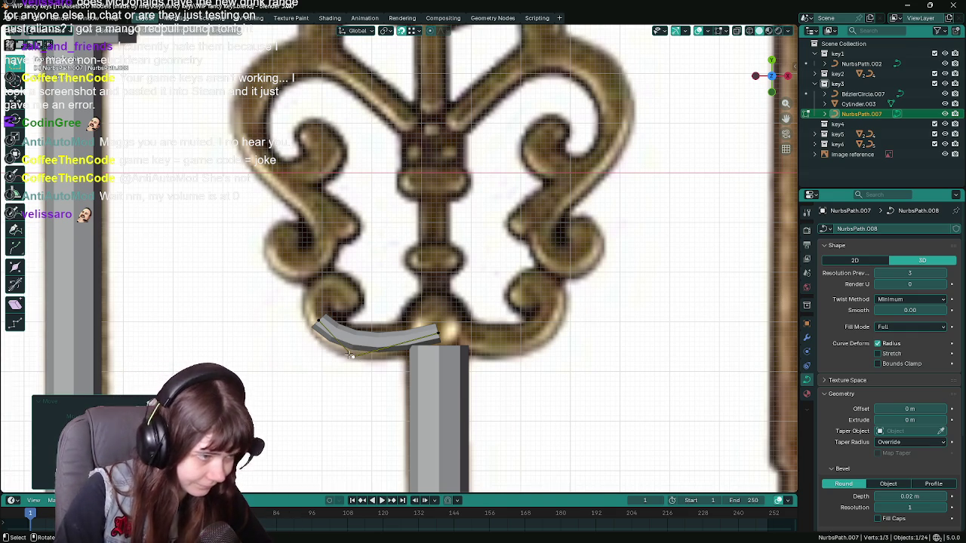
Extrude a new point from the left end and reshape it into a hook.
key(e)
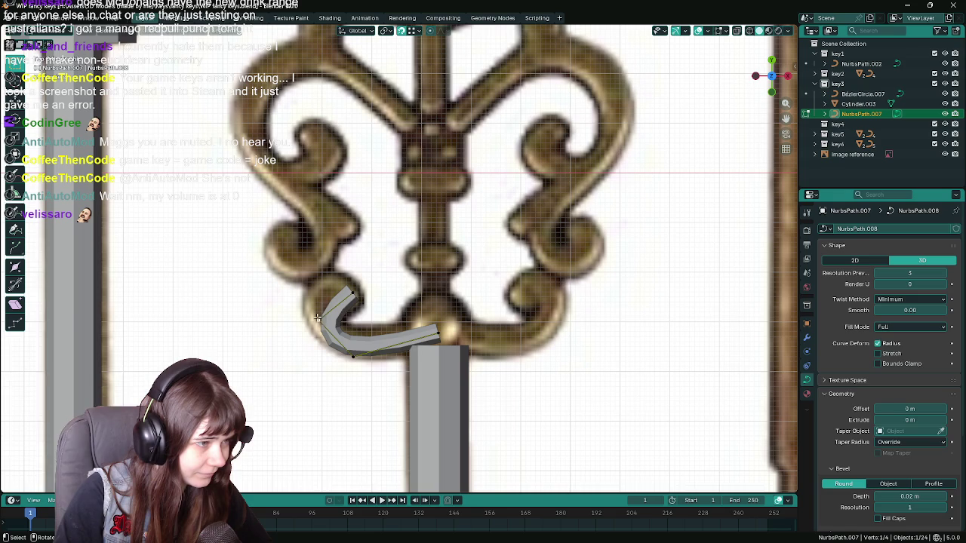
click(416, 273)
key(g)
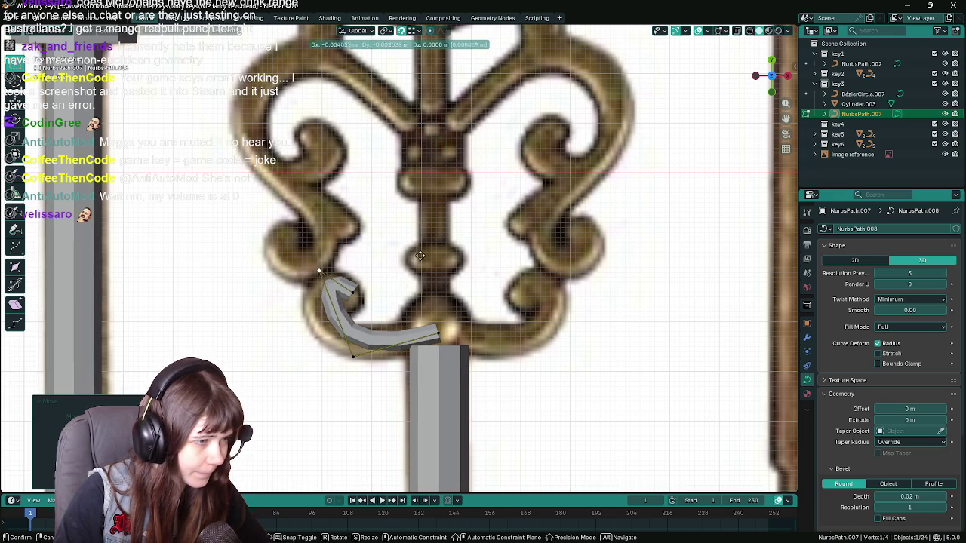
click(418, 300)
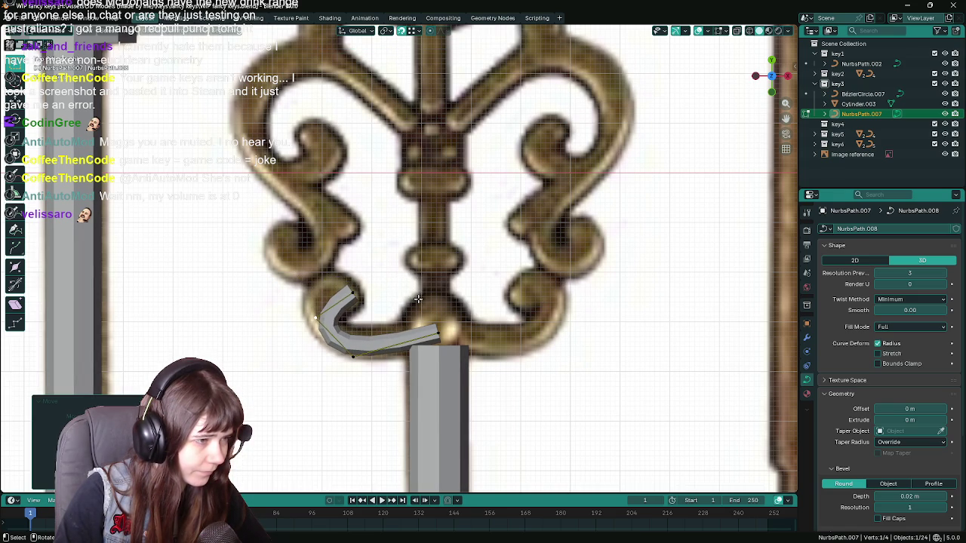
key(g)
click(340, 286)
Extrude two more points to carry the hook around into a curl.
key(e)
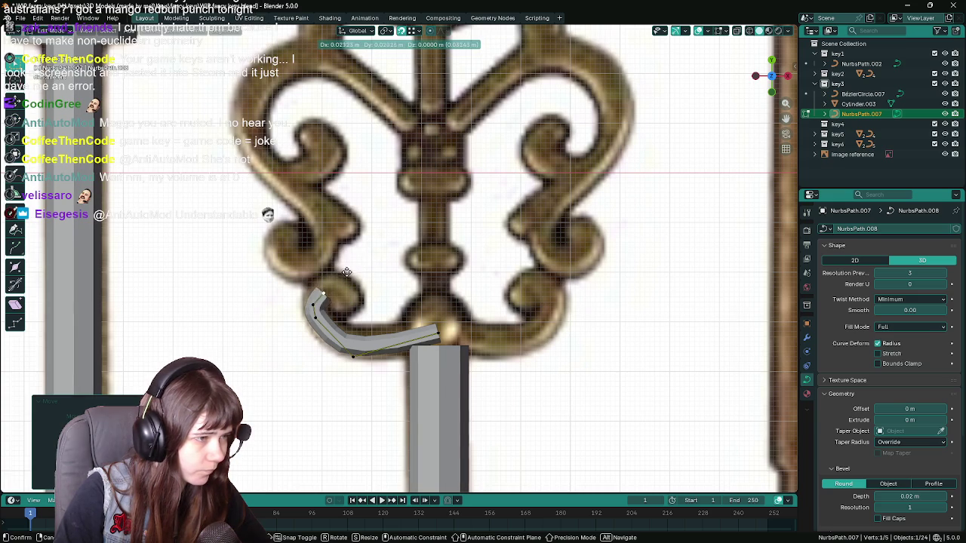
click(355, 260)
key(e)
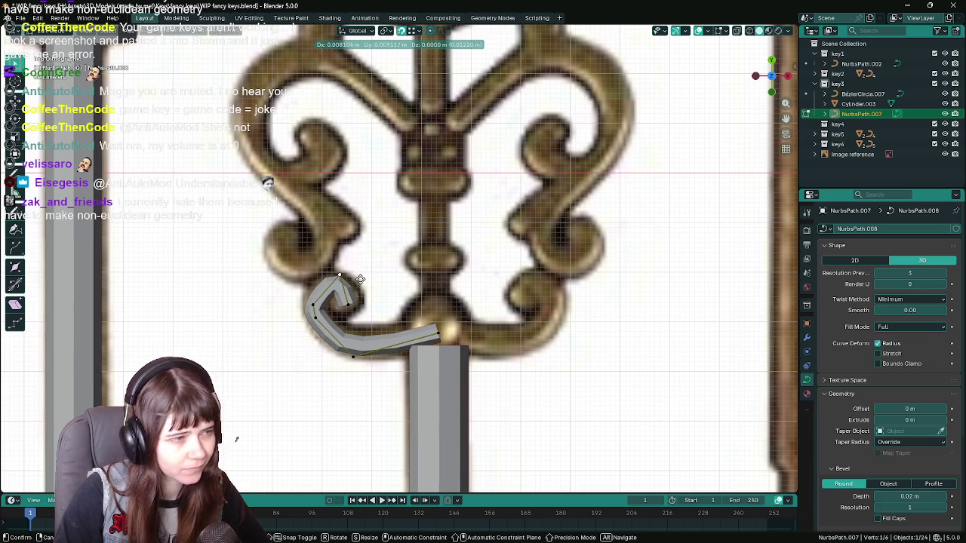
click(360, 280)
Reposition the hook and tip points to tighten the curl along the scroll.
key(g)
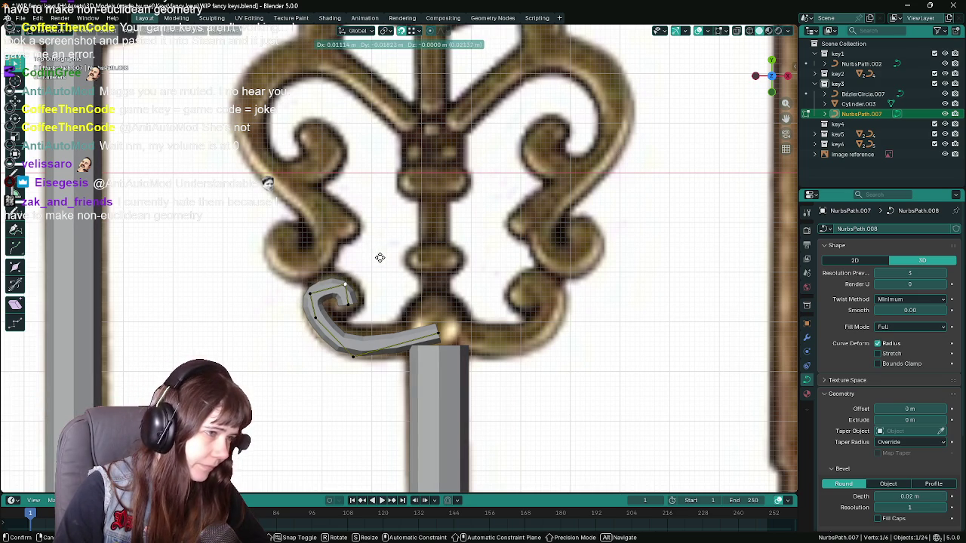
click(379, 258)
key(g)
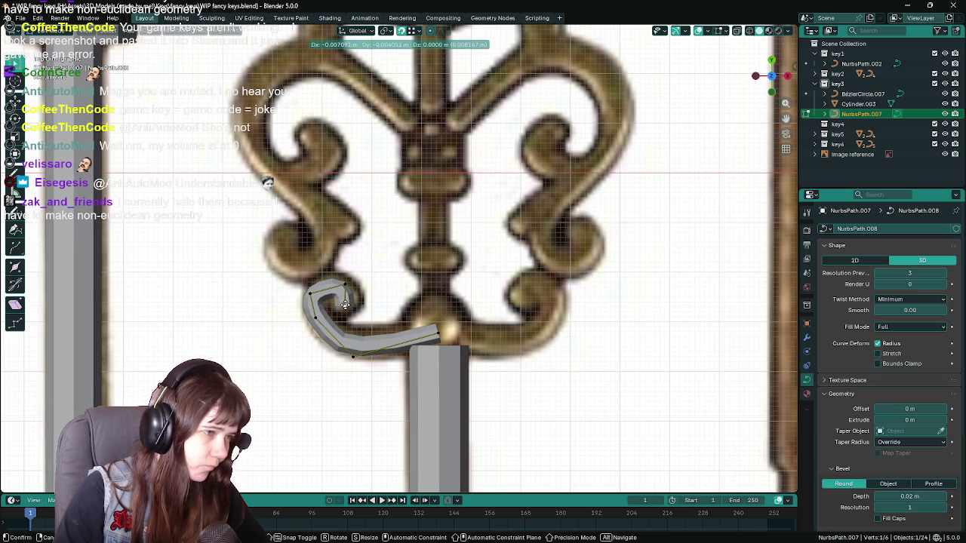
click(328, 304)
click(308, 291)
key(g)
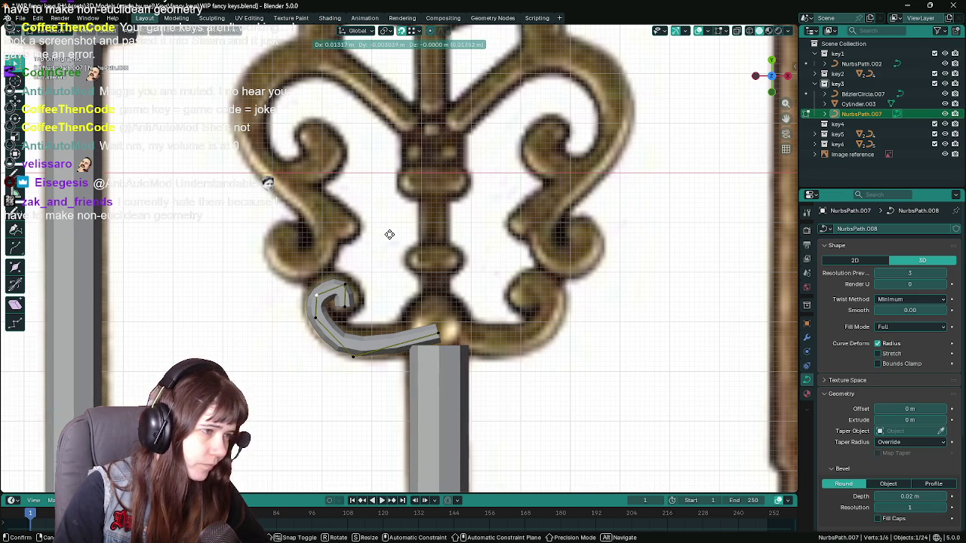
alt+scroll(390, 235, down, 1)
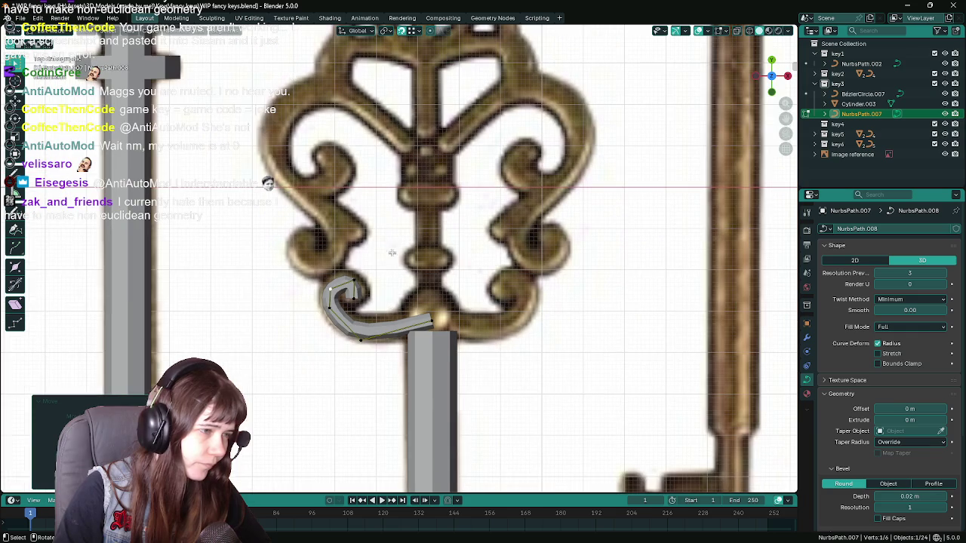
click(467, 254)
key(Tab)
scroll(466, 254, down, 4)
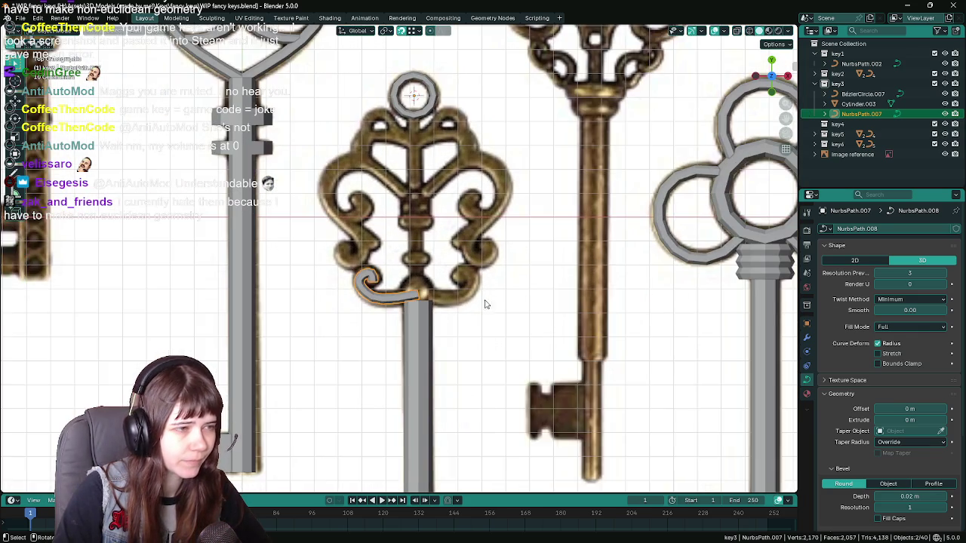
Save the file and increase the curve's bevel depth to 0.025 m.
scroll(482, 302, up, 4)
key(ctrl+s)
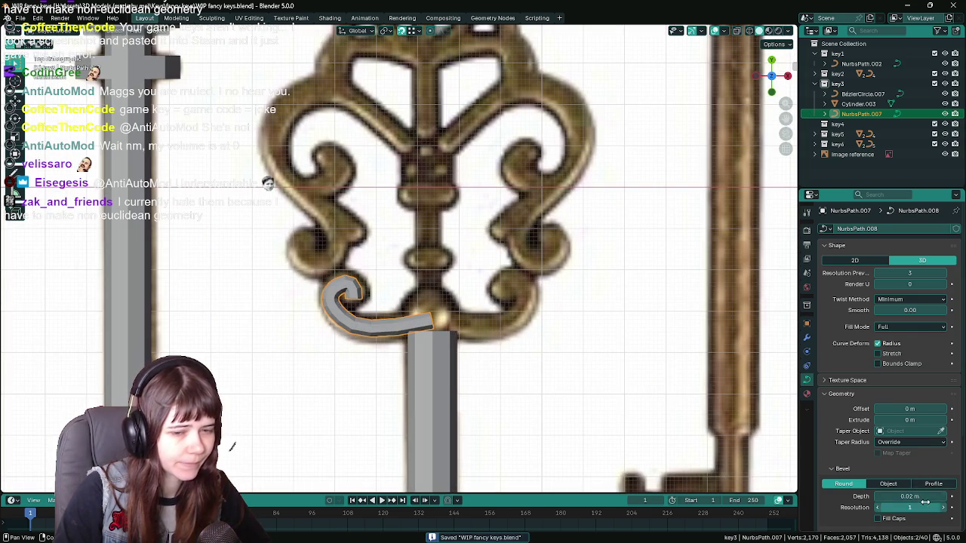
click(925, 499)
text(0.025)
key(Return)
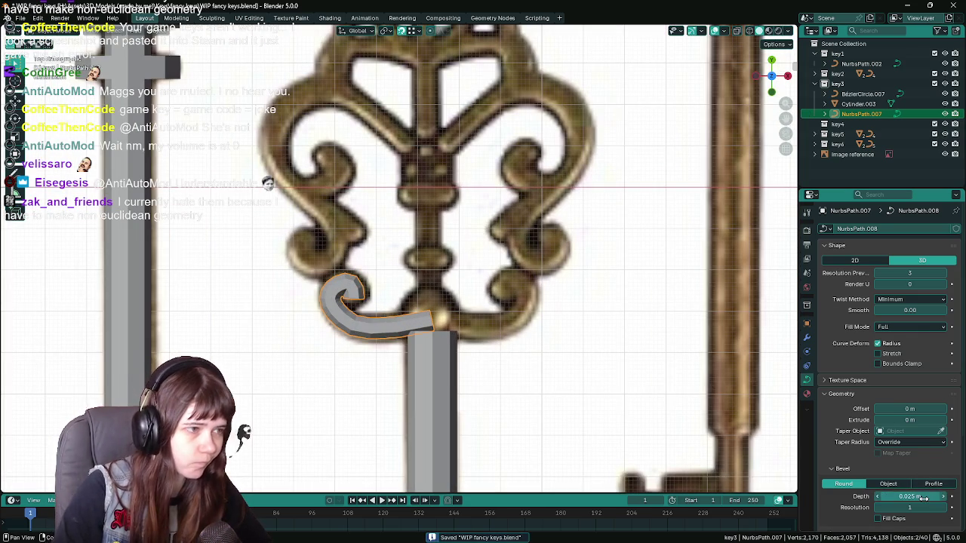
Nudge one curve point slightly and save the file again.
key(Tab)
scroll(377, 253, up, 2)
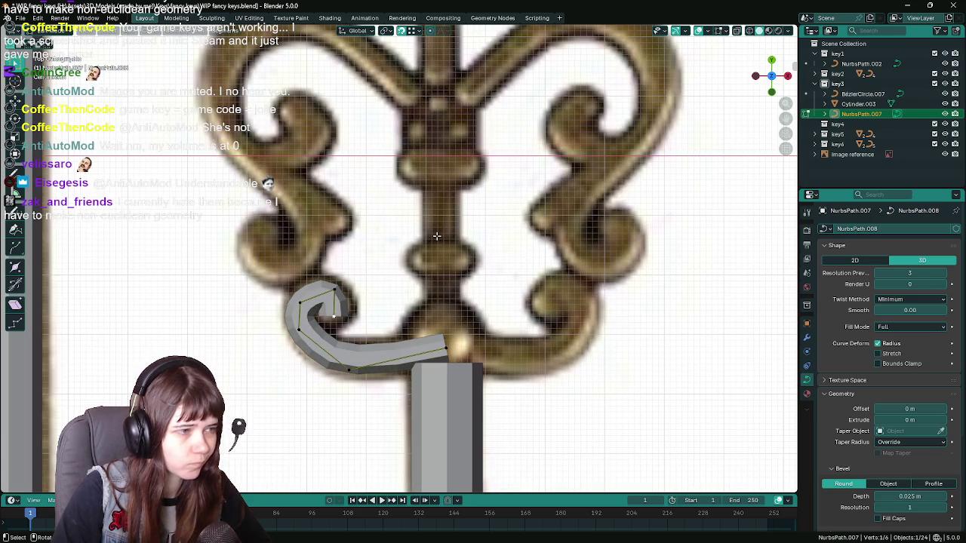
click(408, 237)
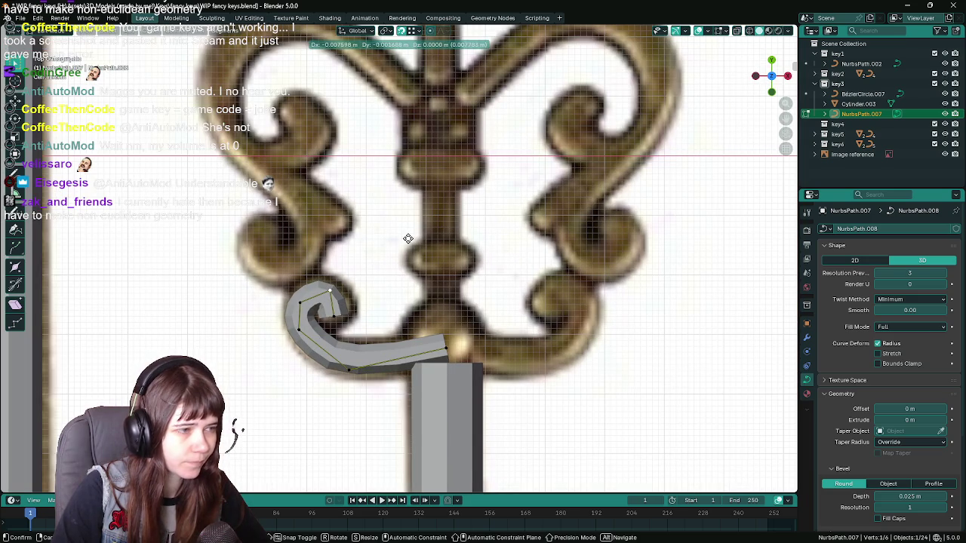
key(g)
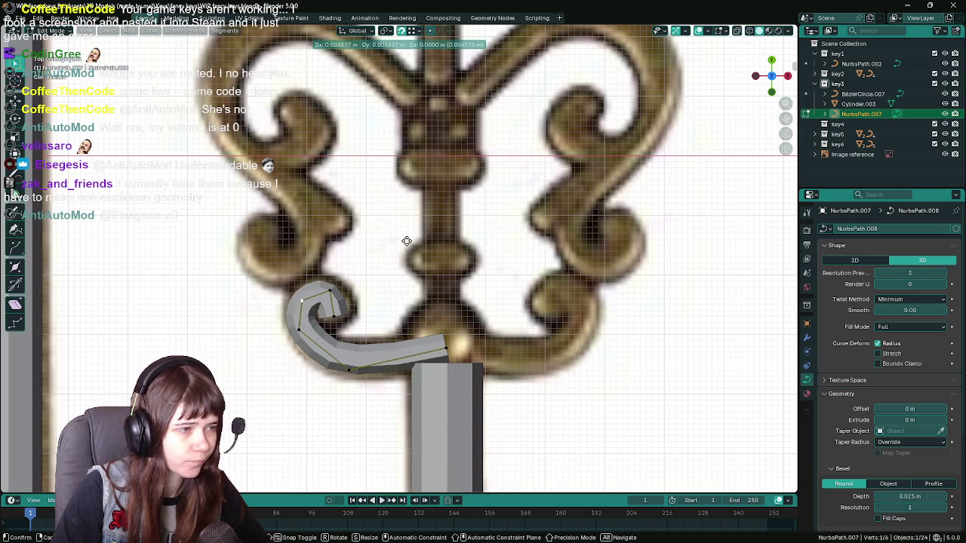
click(408, 237)
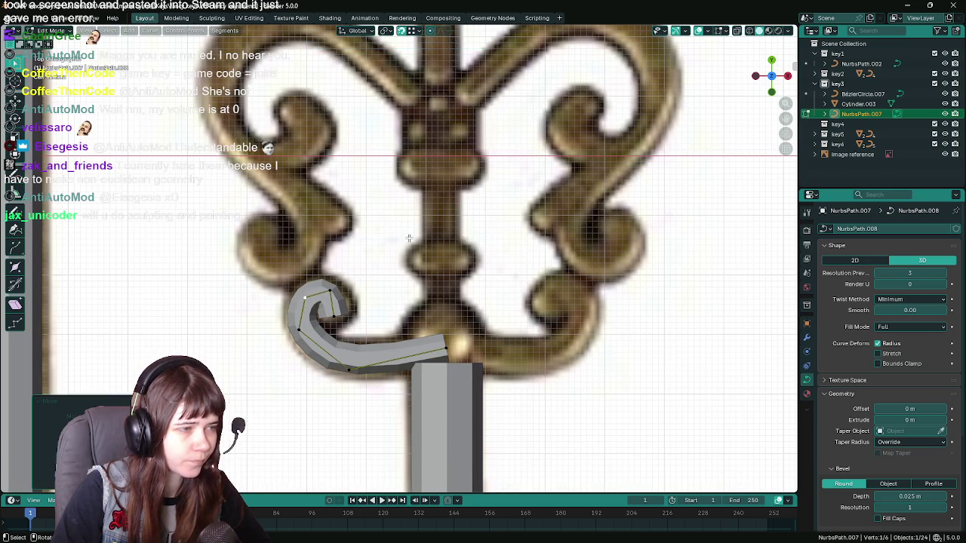
scroll(422, 257, down, 4)
scroll(528, 302, down, 2)
key(Tab)
scroll(517, 283, up, 3)
scroll(516, 283, up, 1)
key(ctrl+s)
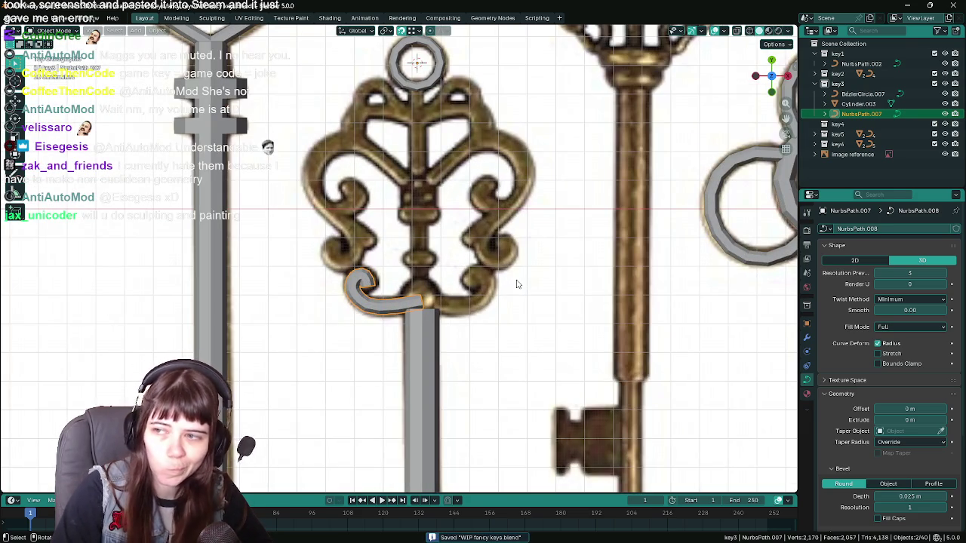
Bring up the Add Modifier list of Generate modifiers for the curve.
scroll(446, 287, up, 1)
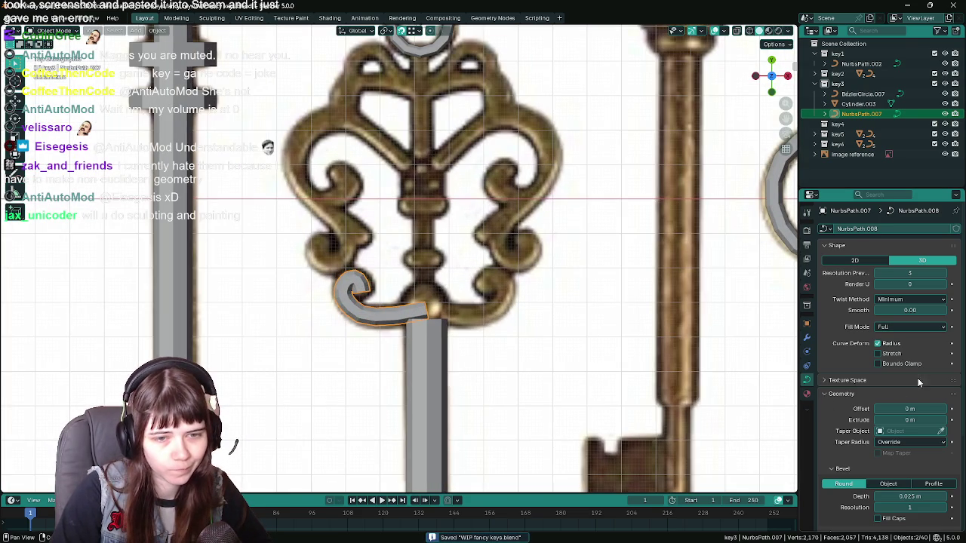
click(806, 337)
click(883, 228)
mouse_move(845, 223)
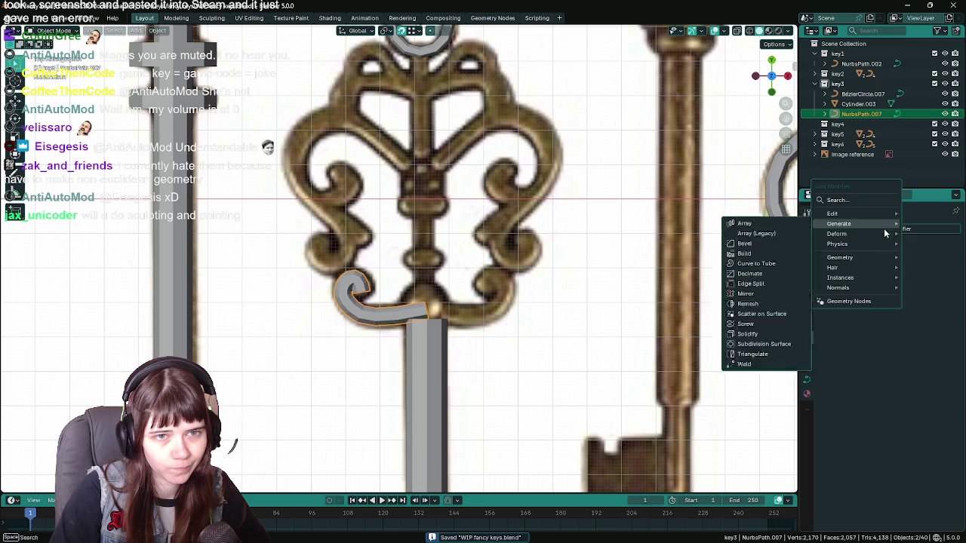
Add a Mirror modifier to the curl and move one of its points.
click(763, 303)
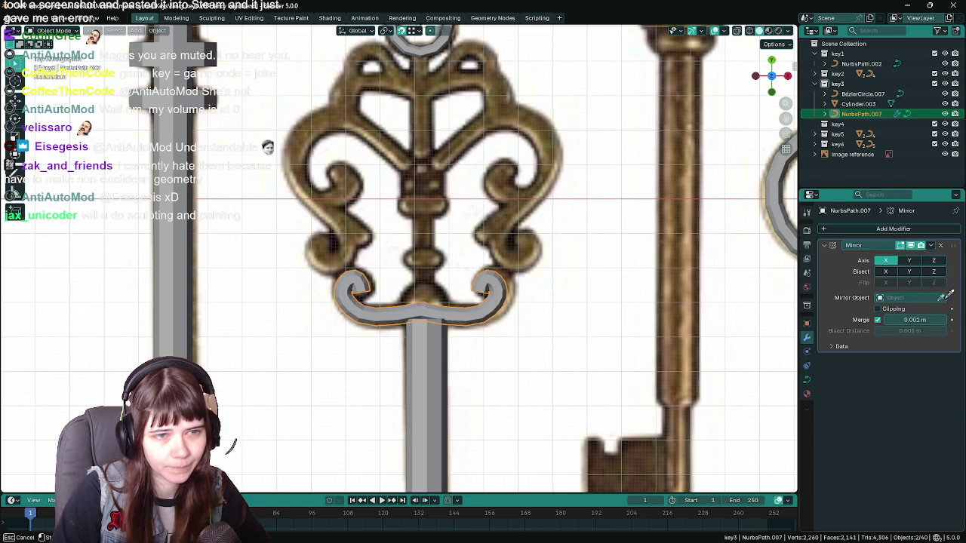
scroll(506, 316, up, 3)
key(Tab)
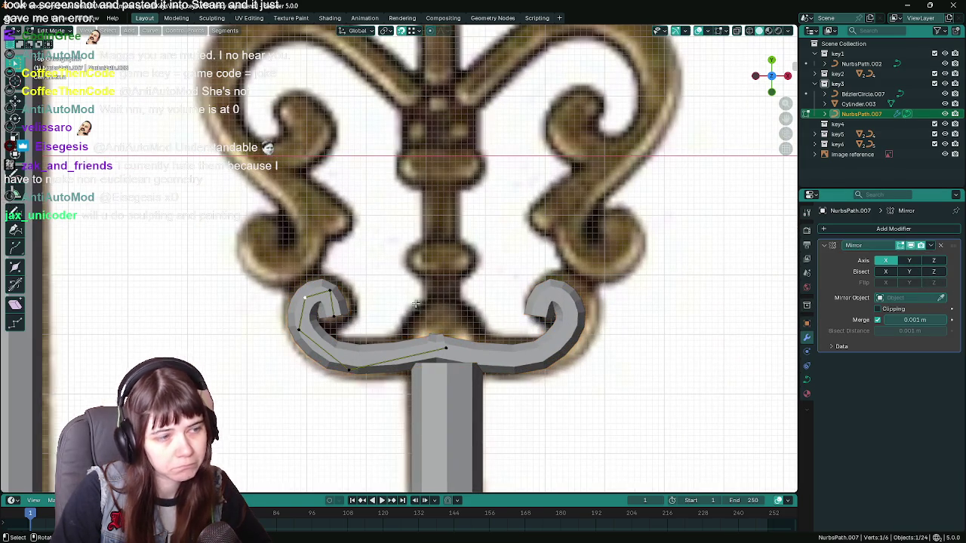
key(g)
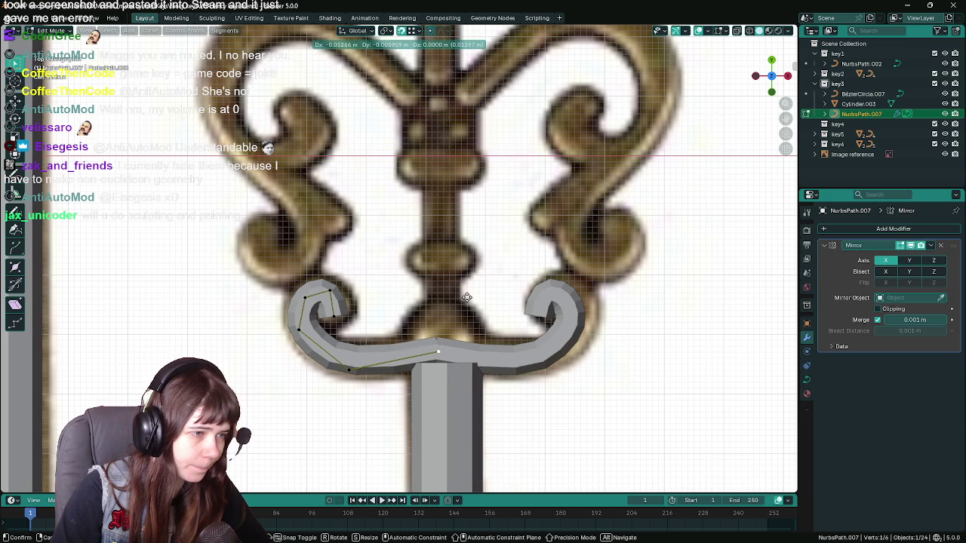
click(467, 298)
Refine the selected control point's position and save the file.
scroll(467, 298, down, 3)
scroll(468, 294, down, 2)
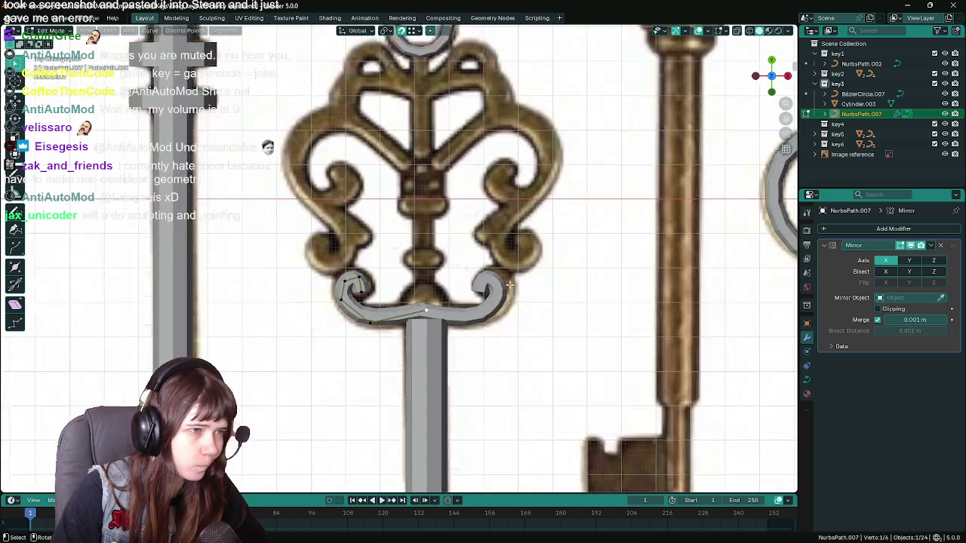
scroll(471, 282, up, 2)
scroll(473, 277, up, 1)
scroll(449, 272, down, 2)
scroll(445, 268, down, 1)
scroll(440, 257, up, 3)
middle_drag(427, 206, 414, 228)
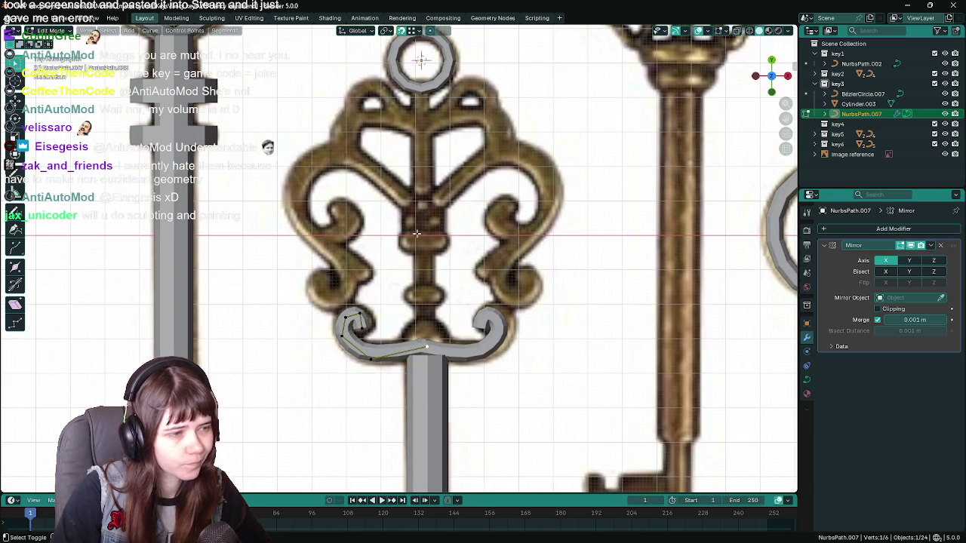
key(g)
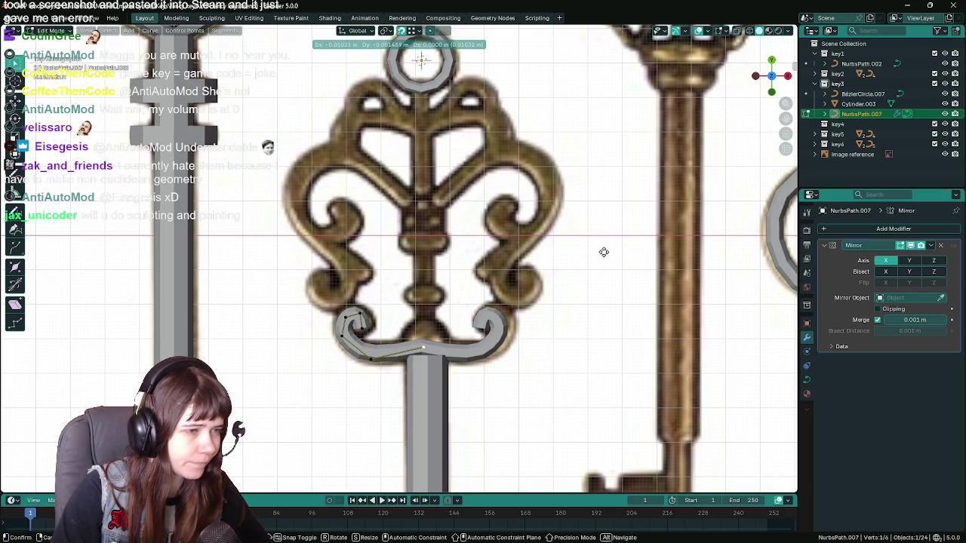
click(604, 252)
key(Tab)
key(ctrl+s)
Duplicate the curl curve, remove its Mirror modifier, and move it up to the left scroll.
key(shift+d)
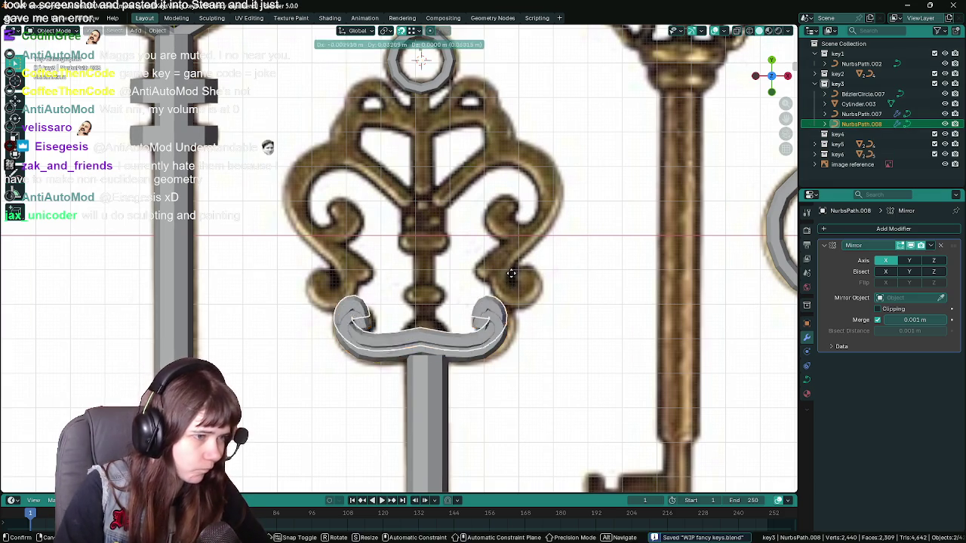
click(511, 280)
click(940, 245)
key(g)
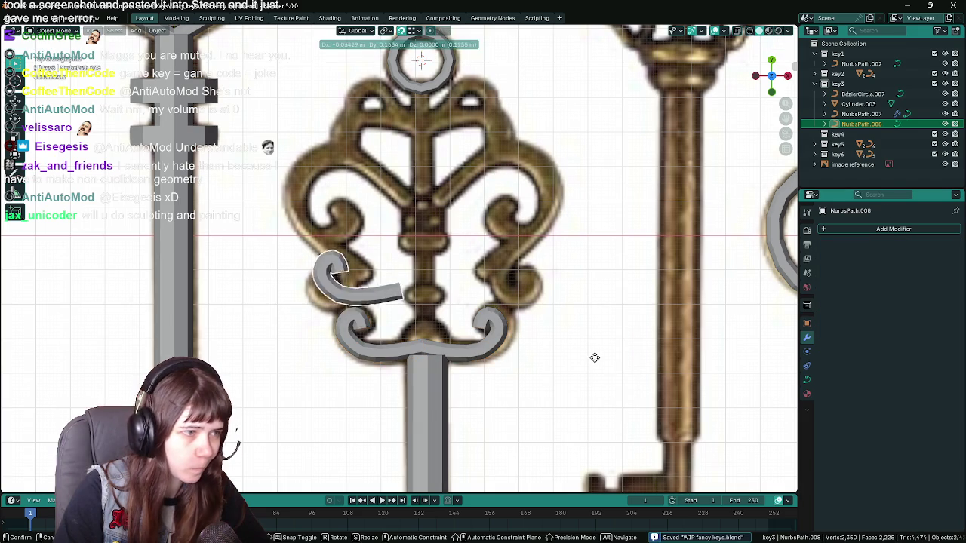
click(553, 341)
Extrude two new points upward from the duplicate's end.
key(Tab)
scroll(276, 255, up, 3)
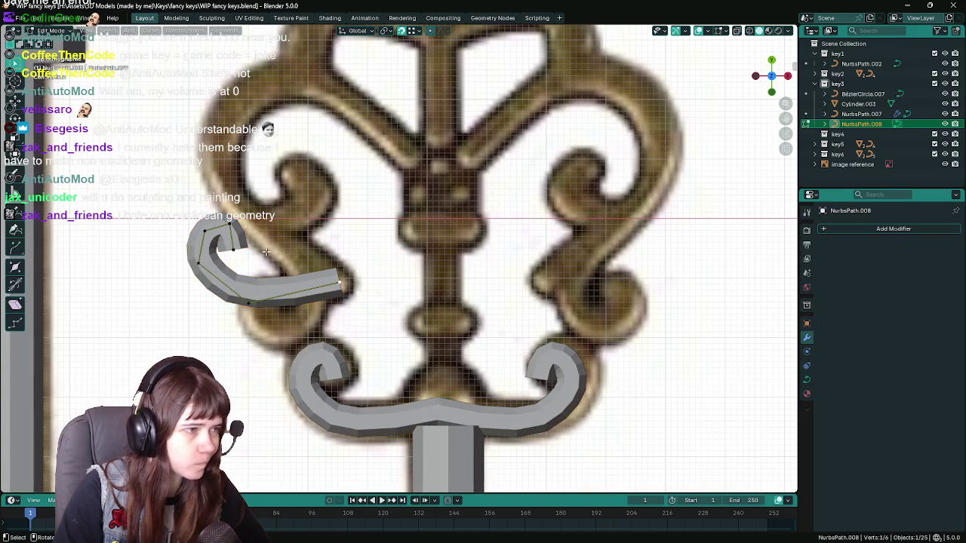
key(e)
click(315, 166)
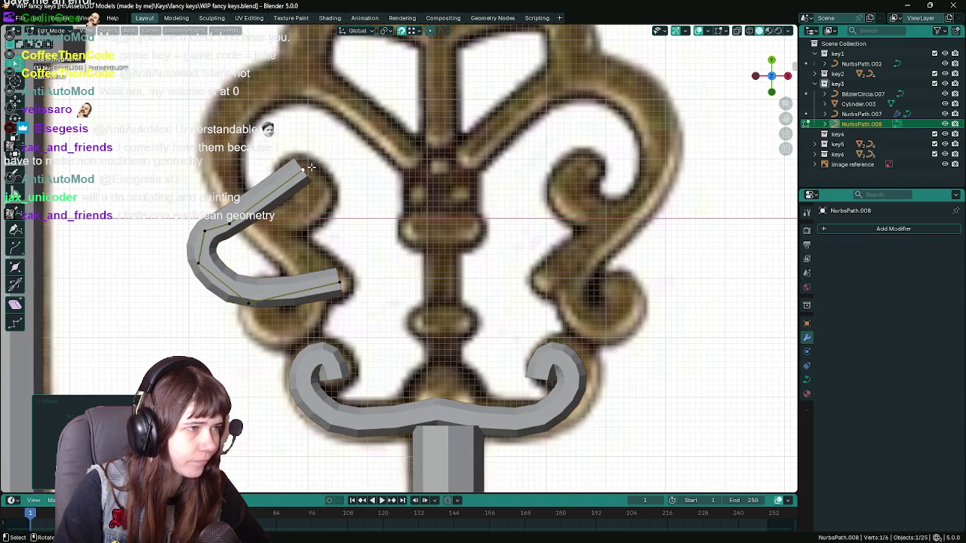
key(e)
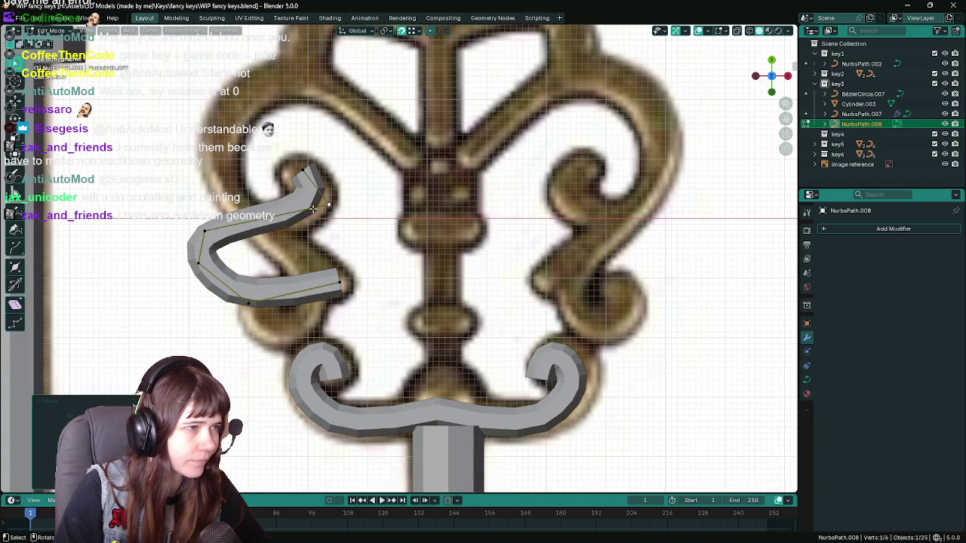
click(286, 213)
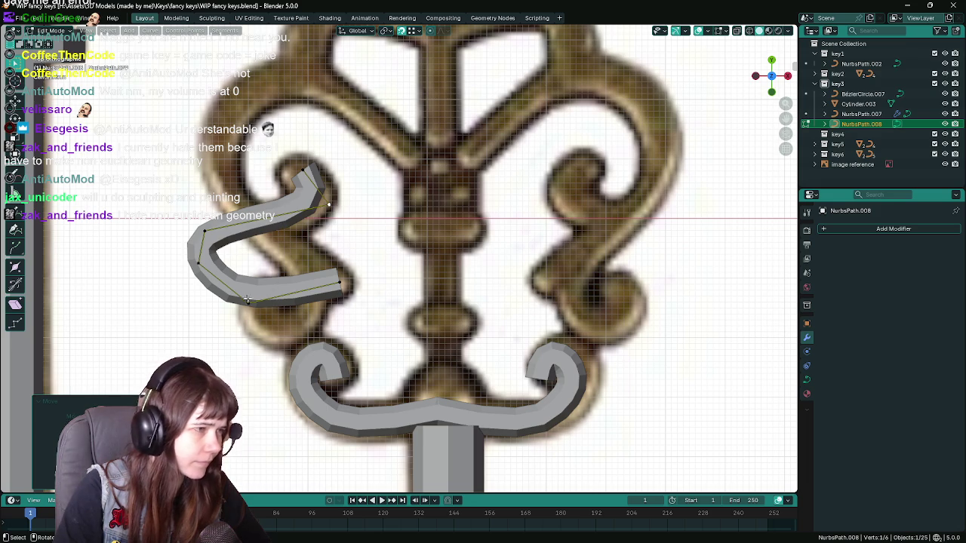
Drag the lower and left points to bend the tube onto the scroll.
drag(253, 302, 323, 240)
mouse_move(194, 262)
mouse_down()
mouse_move(300, 263)
mouse_move(304, 327)
mouse_up()
drag(312, 251, 338, 283)
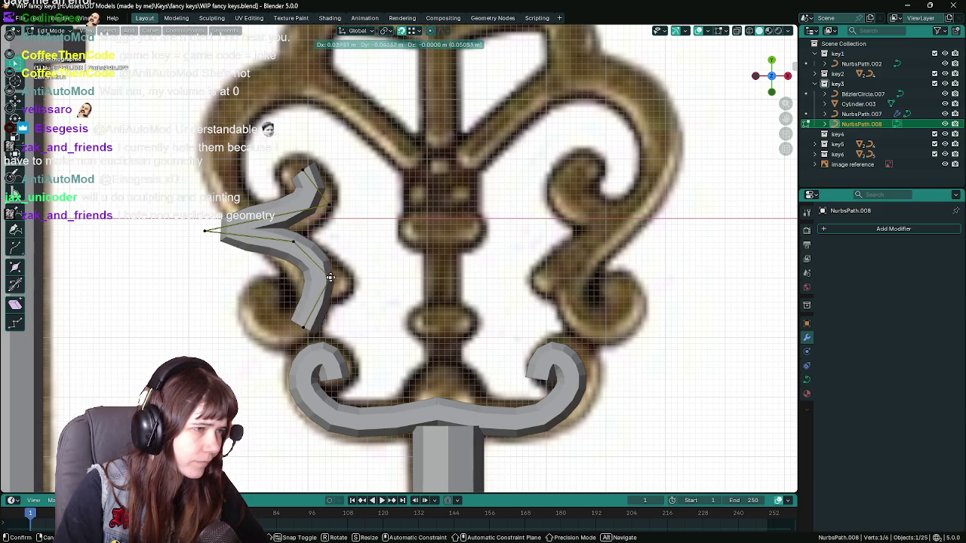
scroll(362, 279, down, 2)
scroll(376, 278, up, 1)
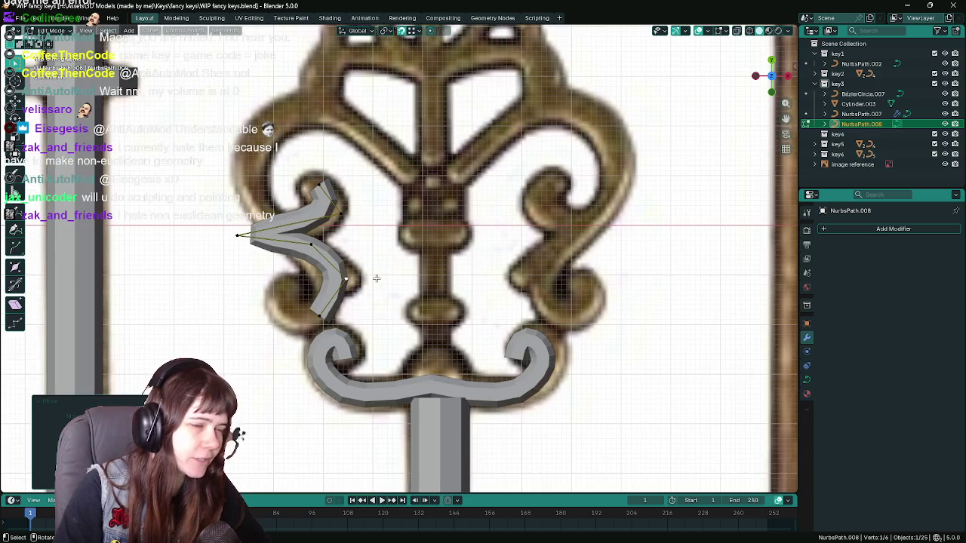
scroll(366, 264, down, 1)
drag(264, 240, 308, 246)
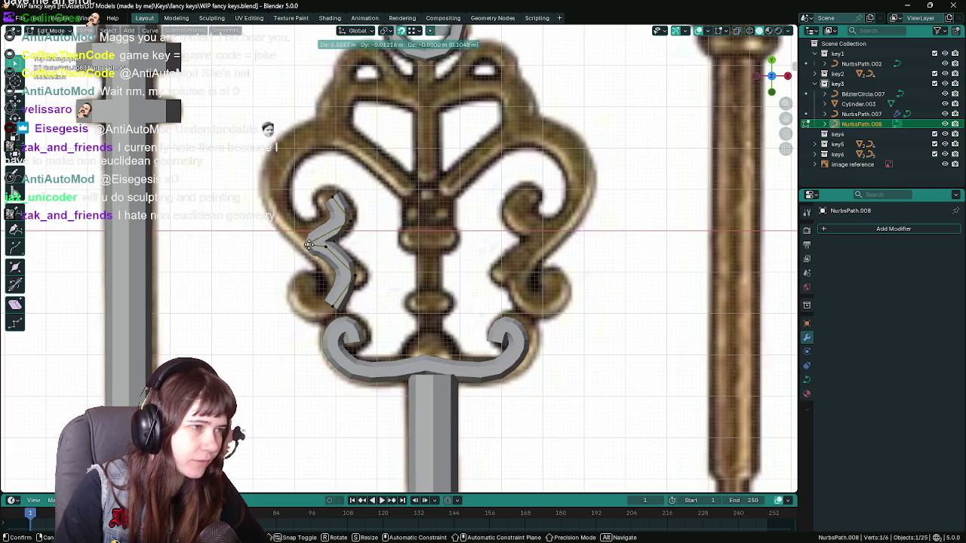
scroll(313, 246, down, 1)
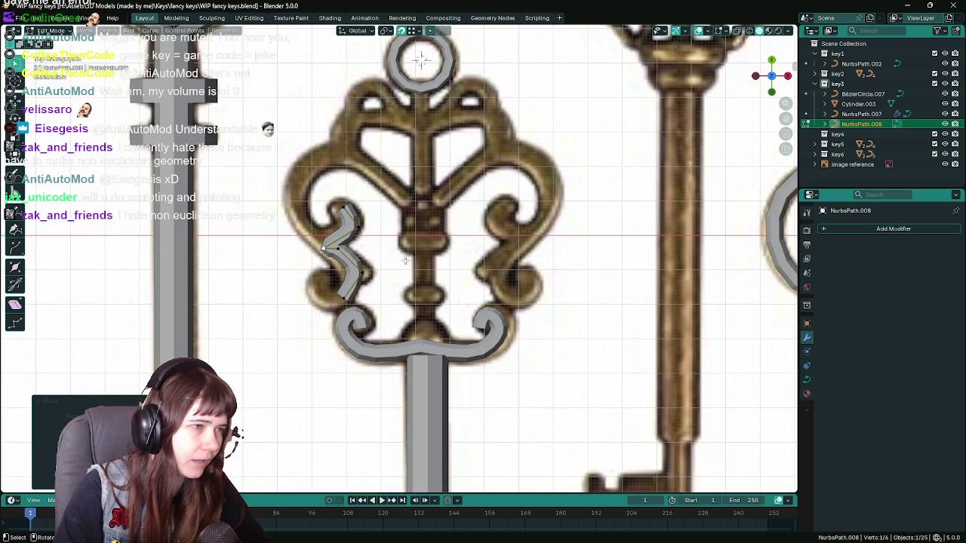
Dissolve one surplus point of the curve.
key(x)
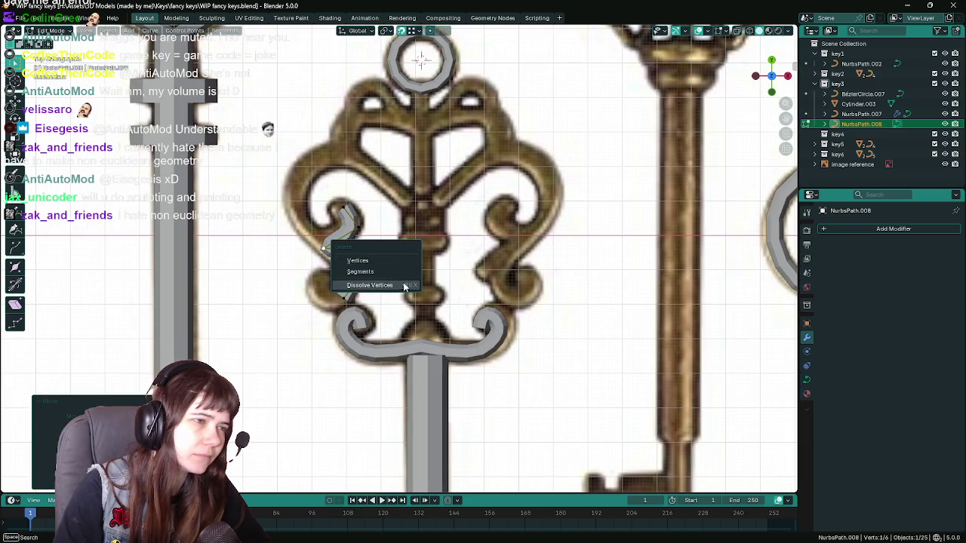
click(404, 287)
scroll(407, 283, down, 2)
scroll(418, 279, down, 1)
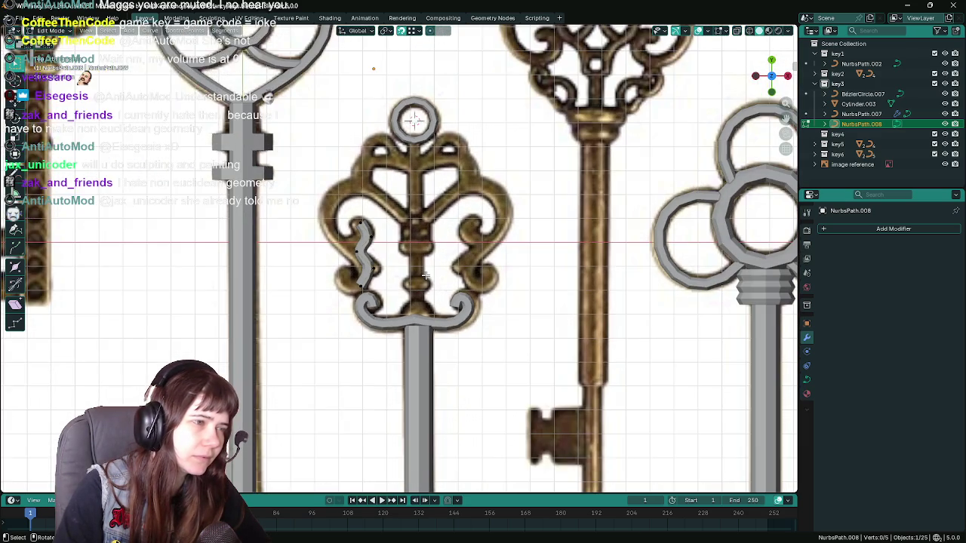
scroll(425, 276, down, 1)
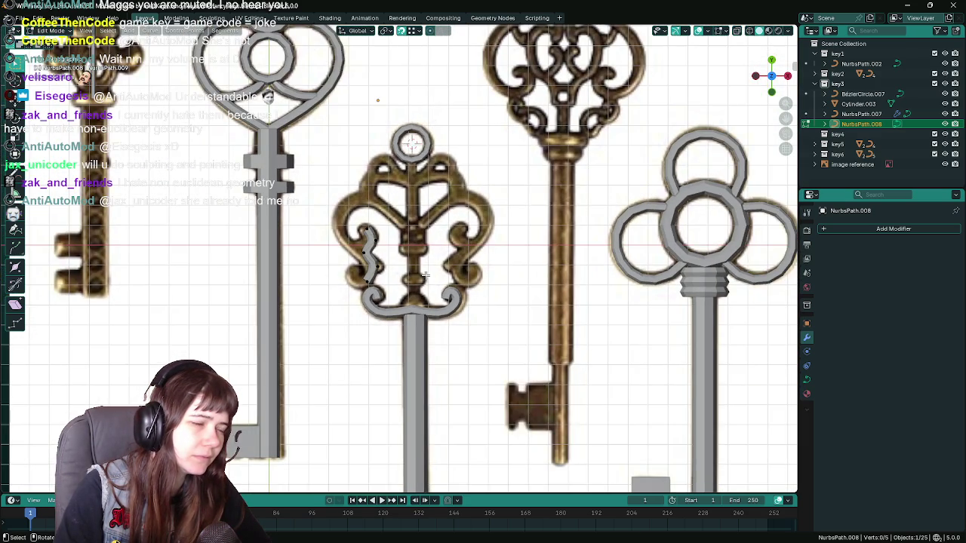
scroll(425, 276, up, 2)
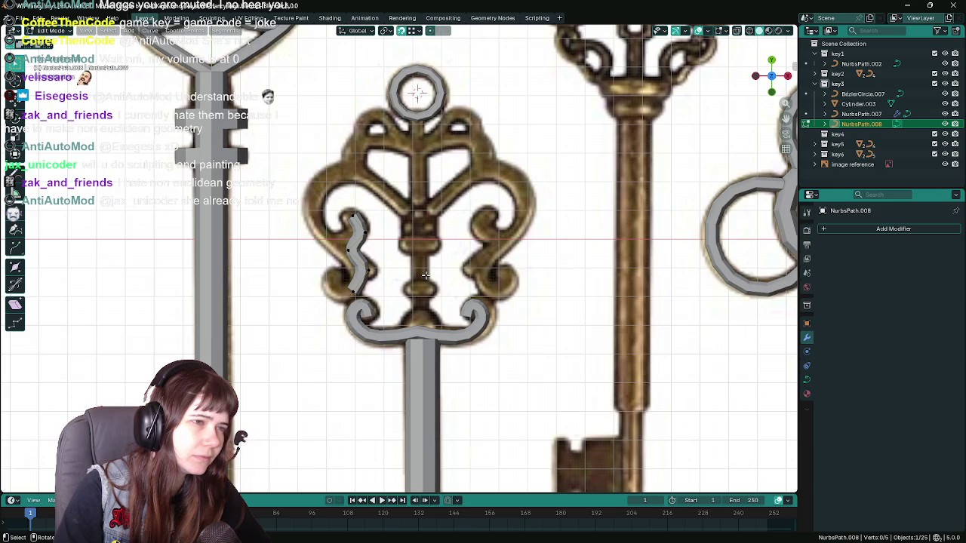
scroll(425, 276, up, 1)
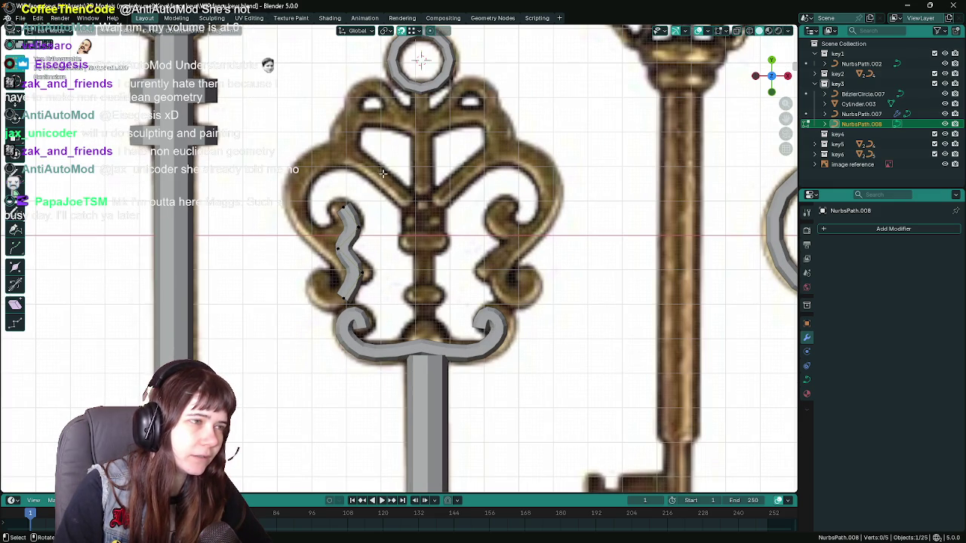
scroll(363, 249, up, 2)
Select the top point and reposition a curve point along the scroll.
click(319, 187)
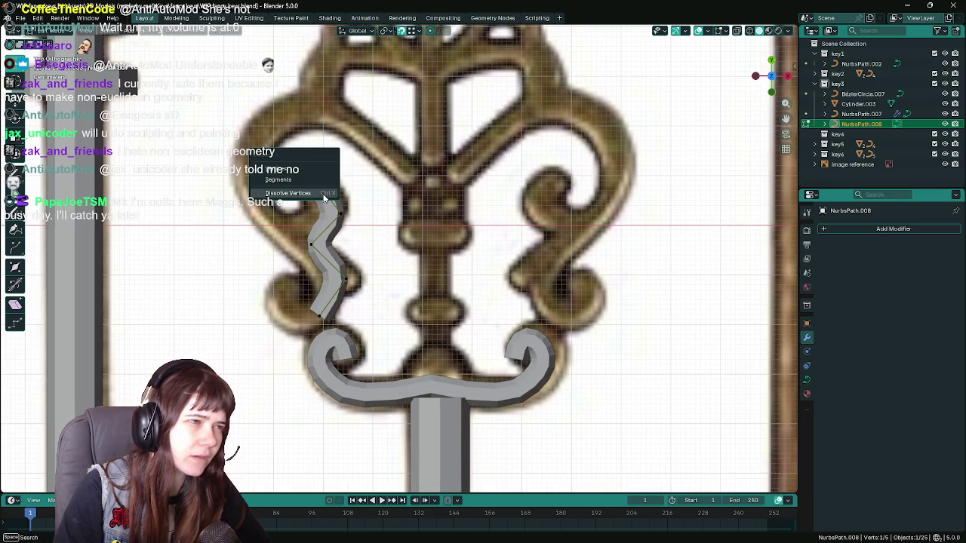
scroll(439, 240, down, 1)
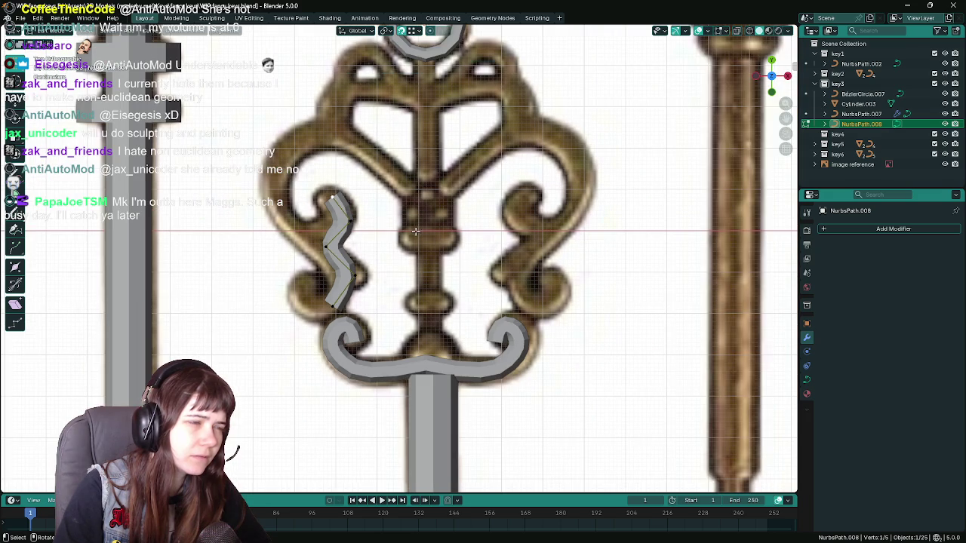
key(g)
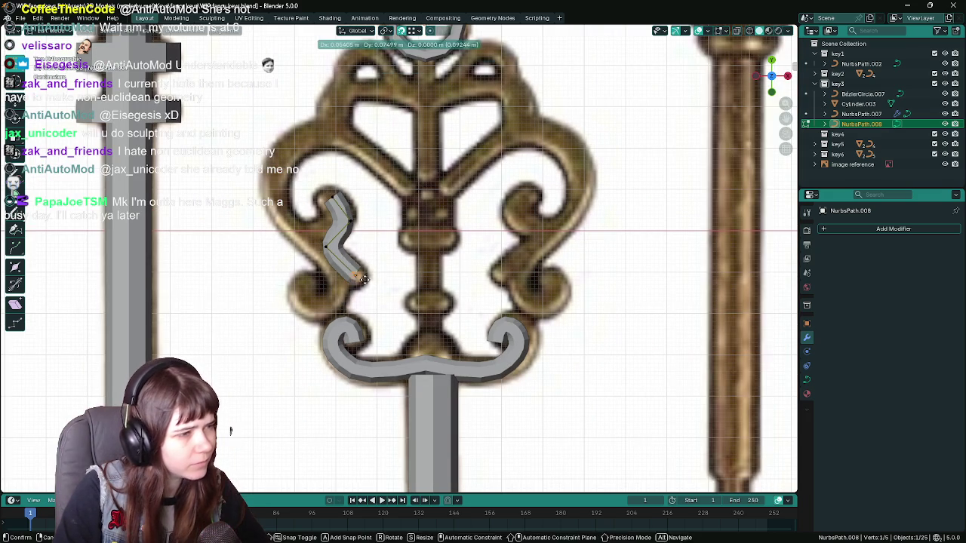
right_click(393, 246)
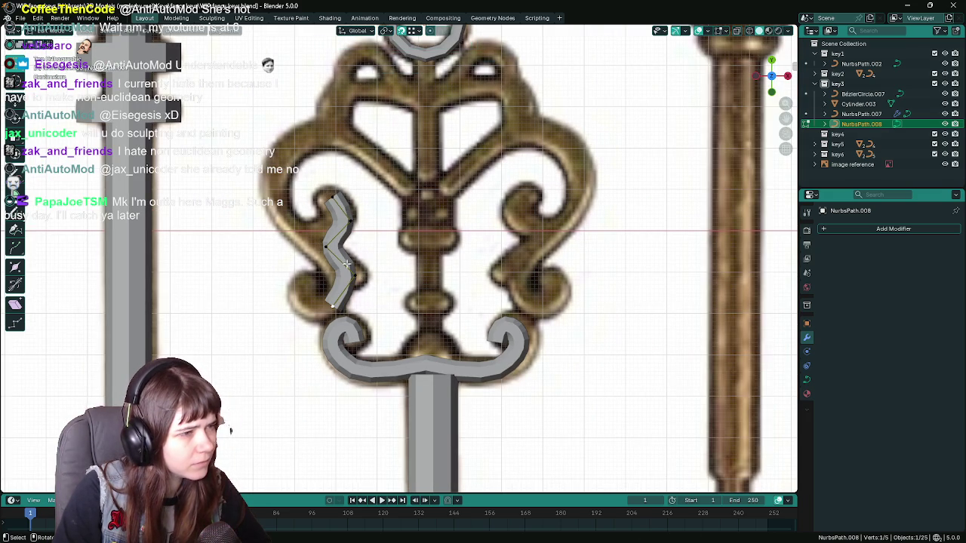
key(g)
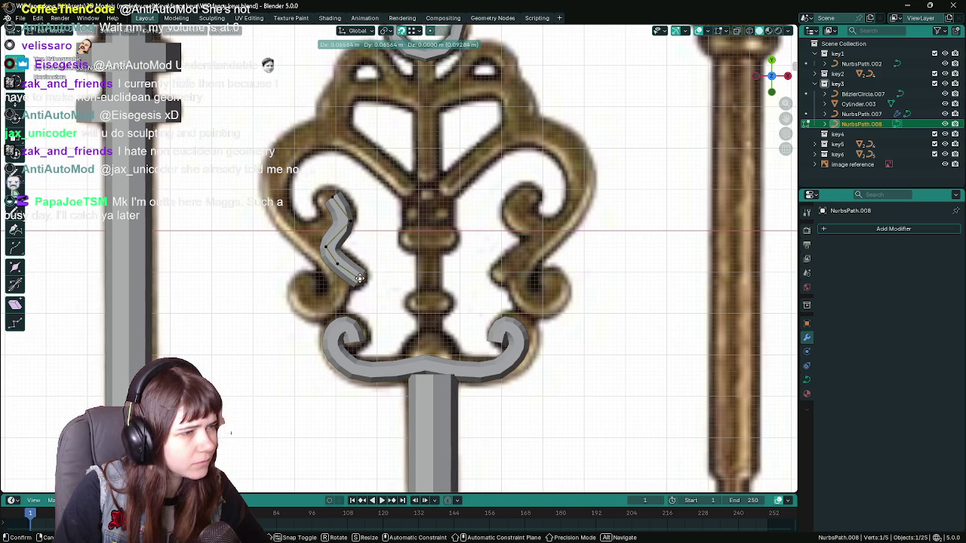
click(359, 279)
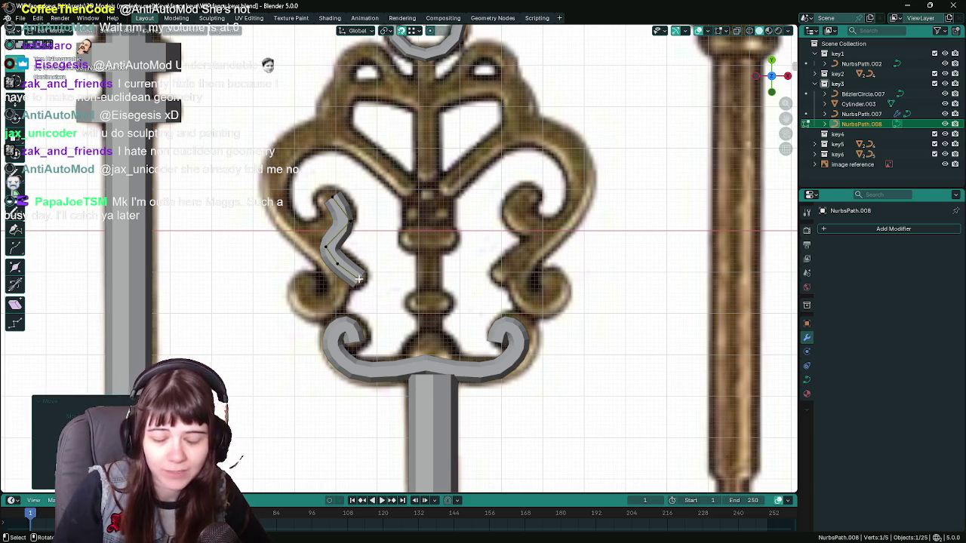
Shift a point and the corner left, and raise the top end along the scroll.
scroll(359, 279, up, 2)
shift+middle_drag(377, 269, 414, 287)
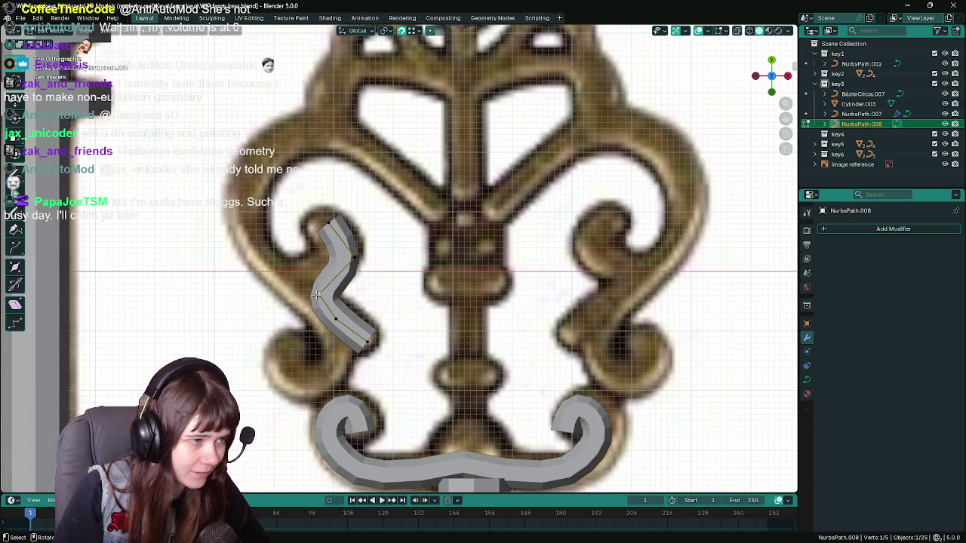
key(g)
click(392, 280)
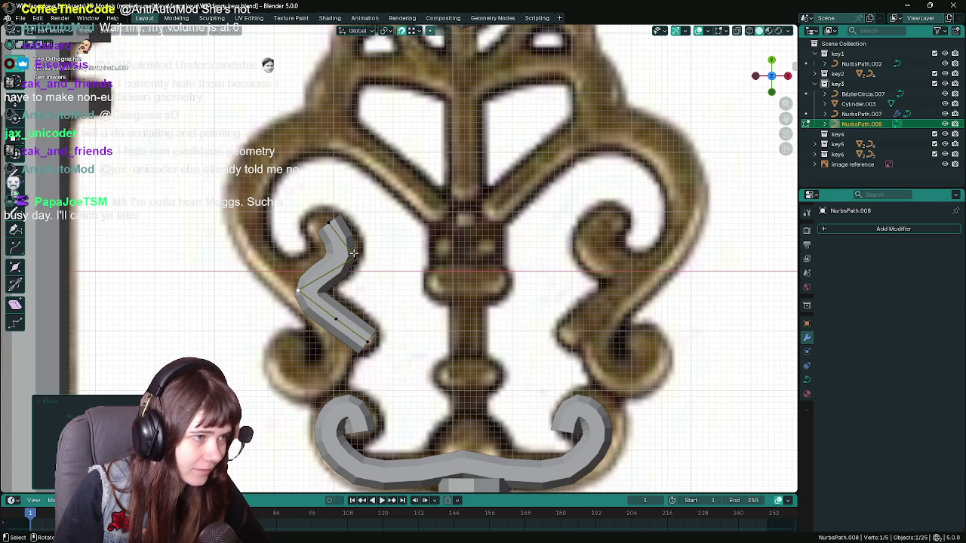
key(g)
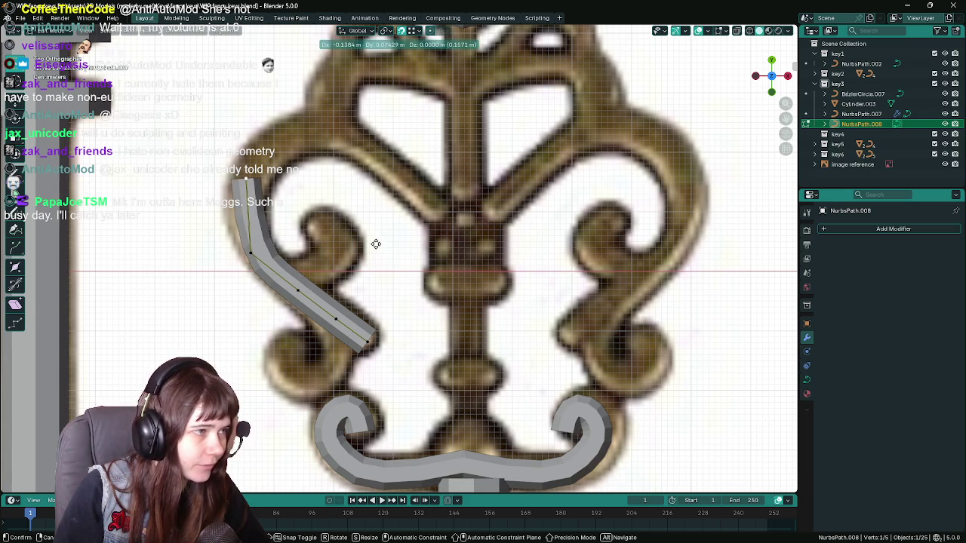
click(376, 244)
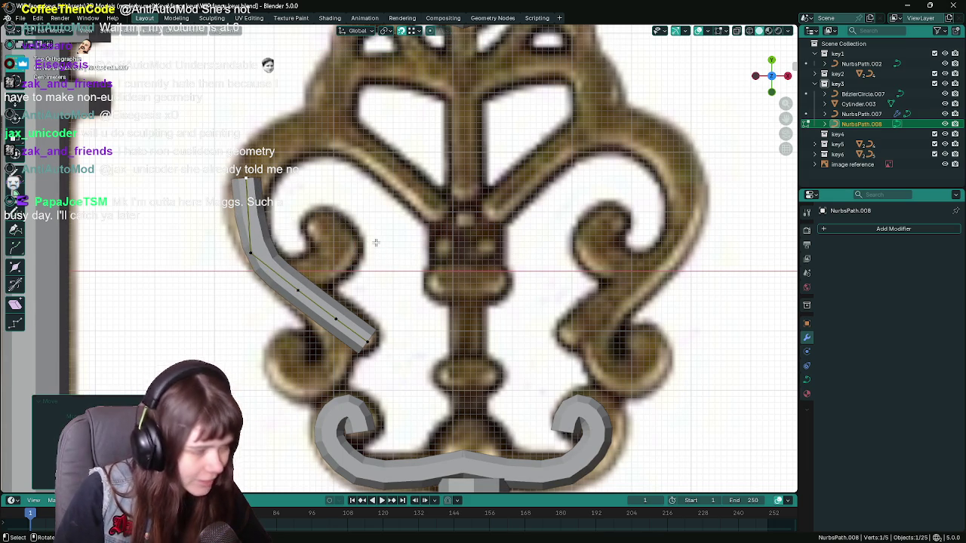
key(g)
click(460, 202)
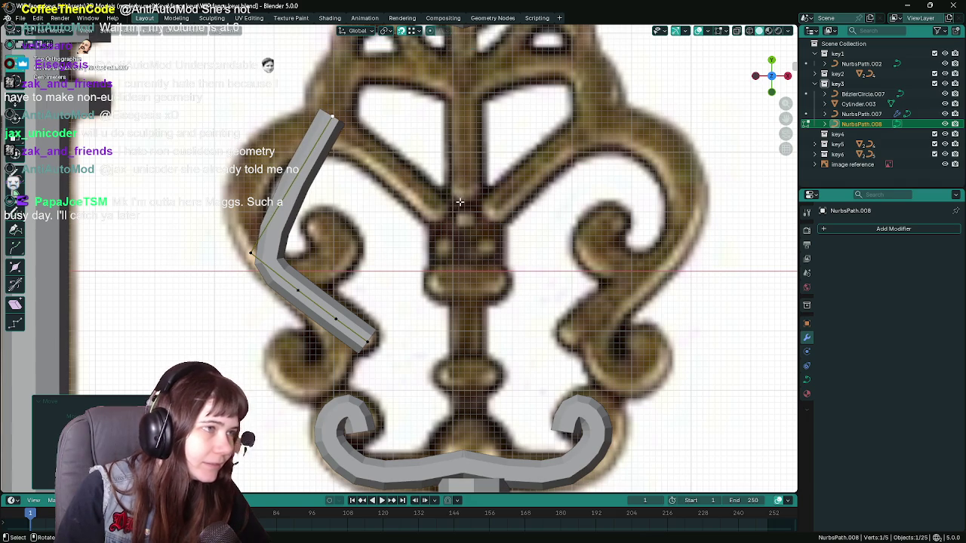
Select the corner point and move it further left.
click(279, 259)
scroll(526, 324, down, 2)
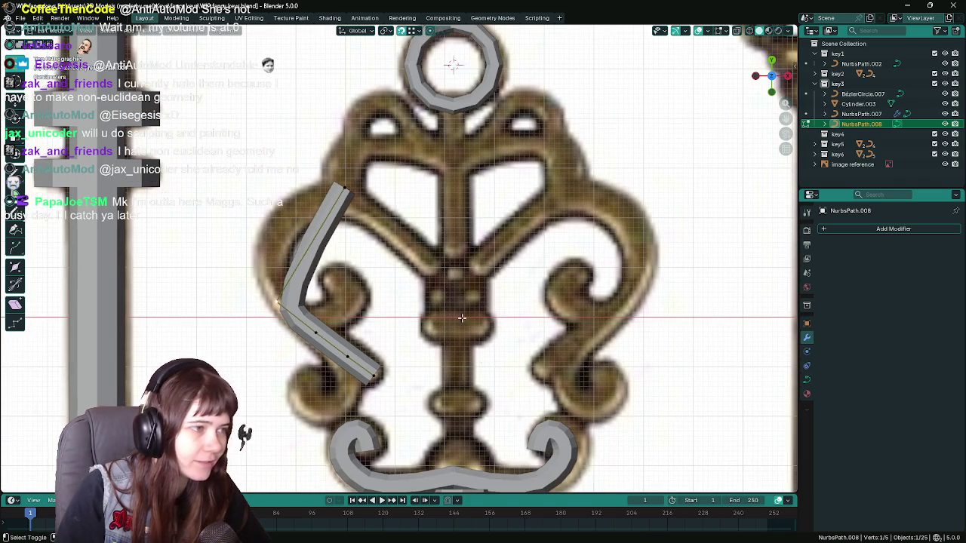
key(g)
click(500, 299)
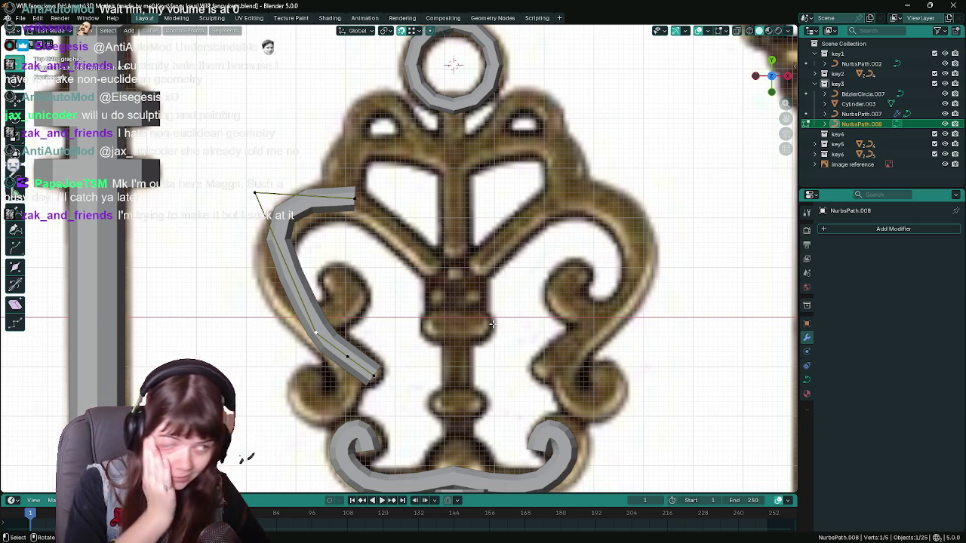
Move the curve's left, top-left and lower control points onto the reference scroll outline.
key(ctrl+s)
key(g)
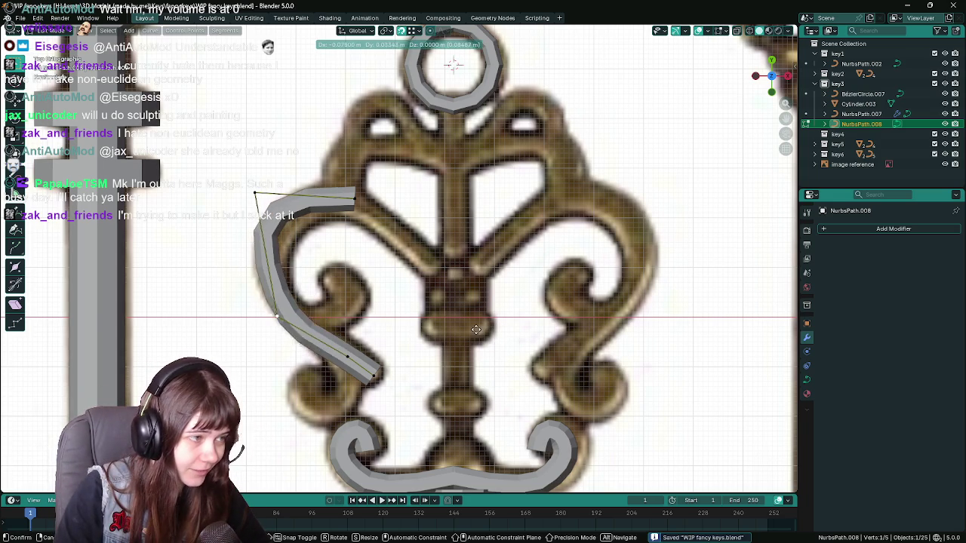
click(464, 311)
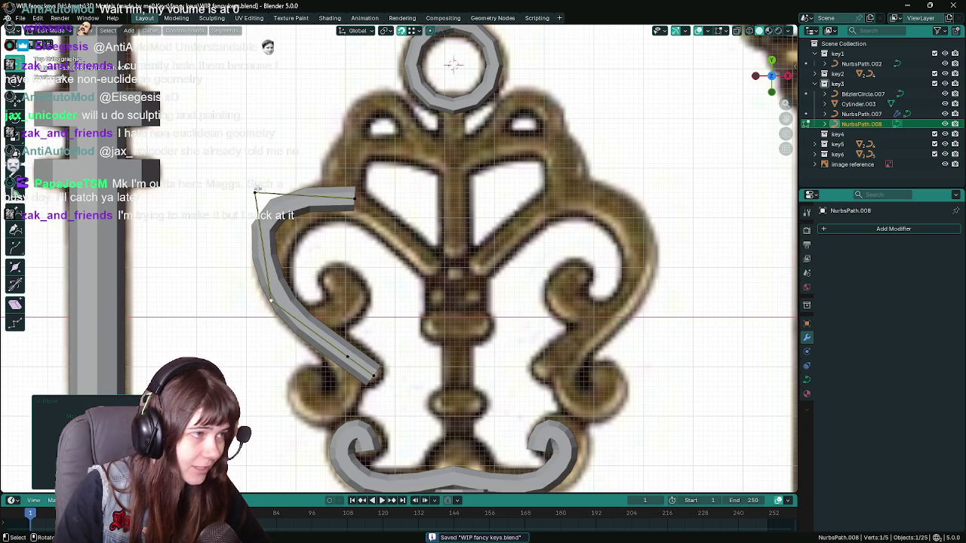
key(g)
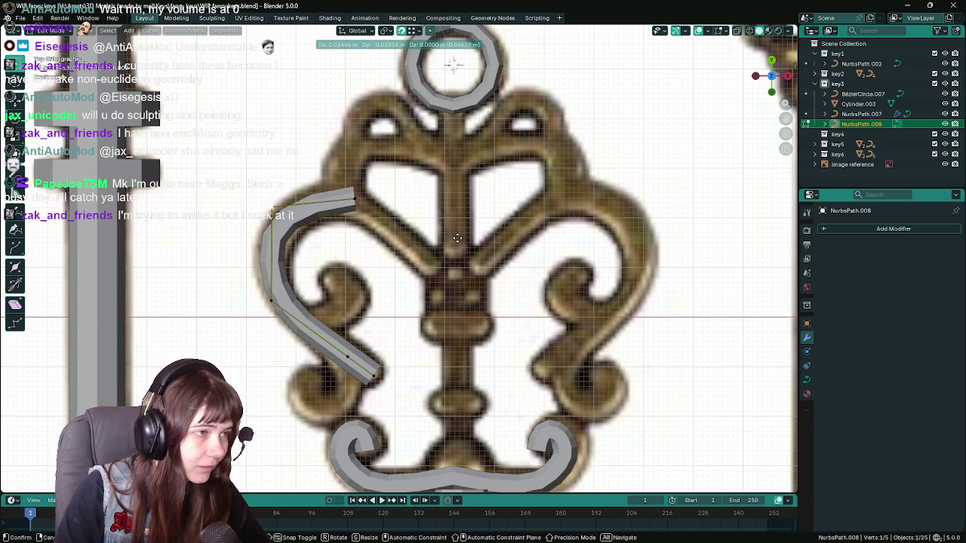
click(457, 238)
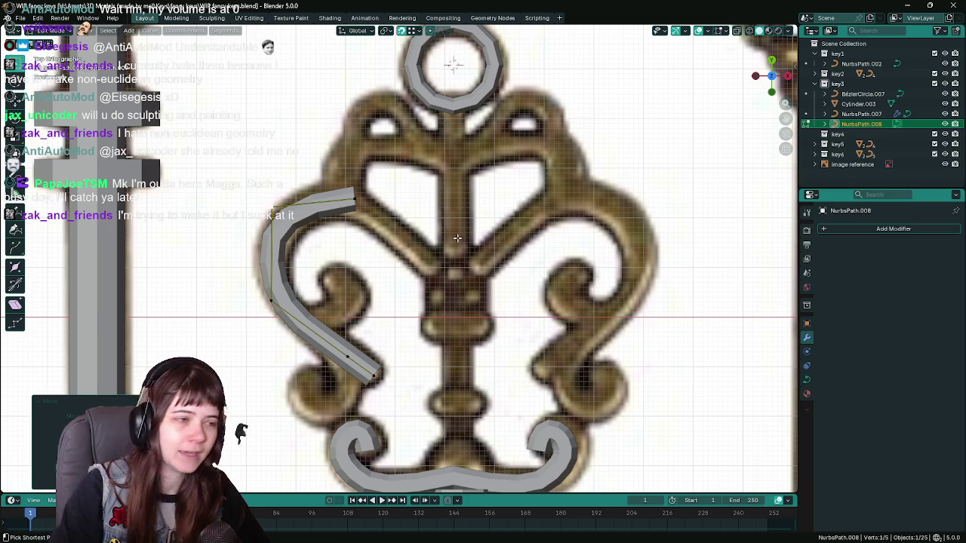
key(ctrl+s)
click(347, 356)
key(g)
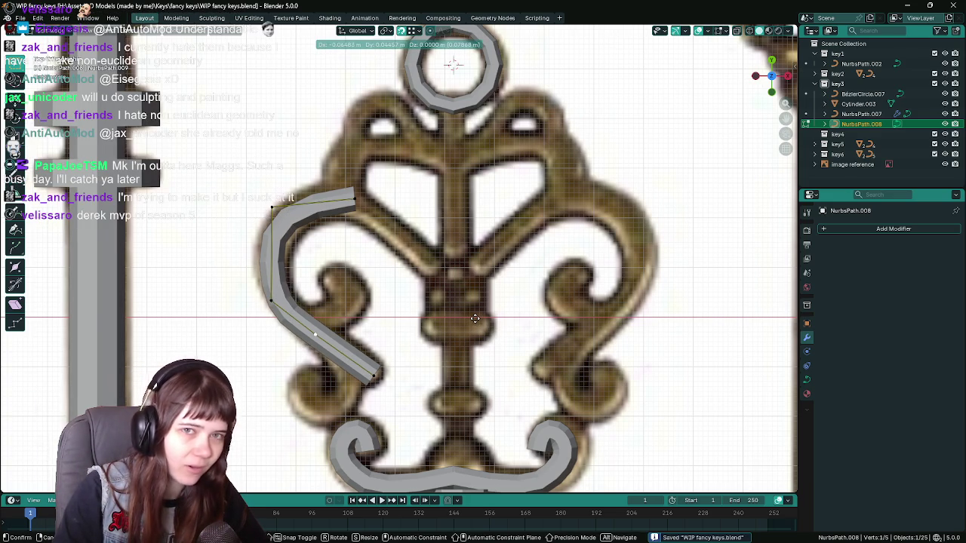
click(474, 318)
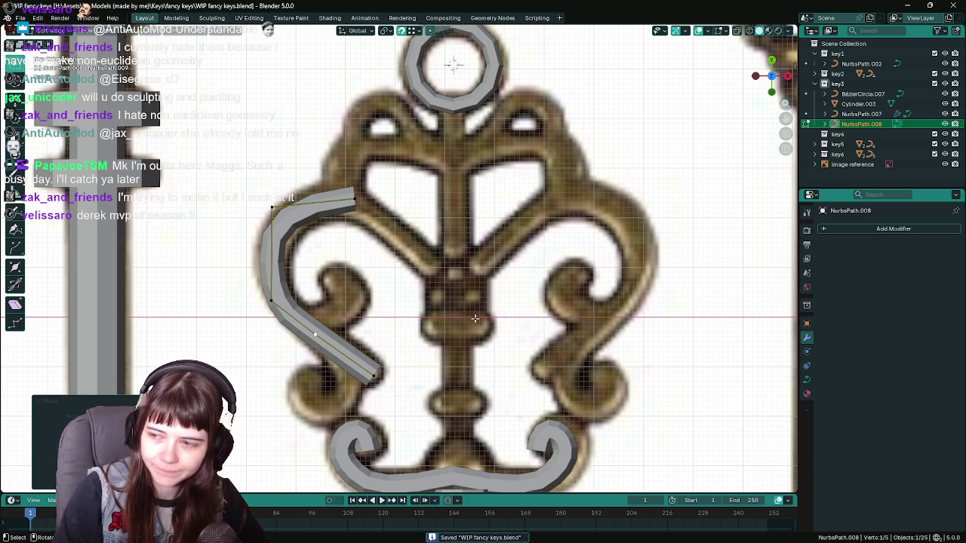
click(271, 300)
key(g)
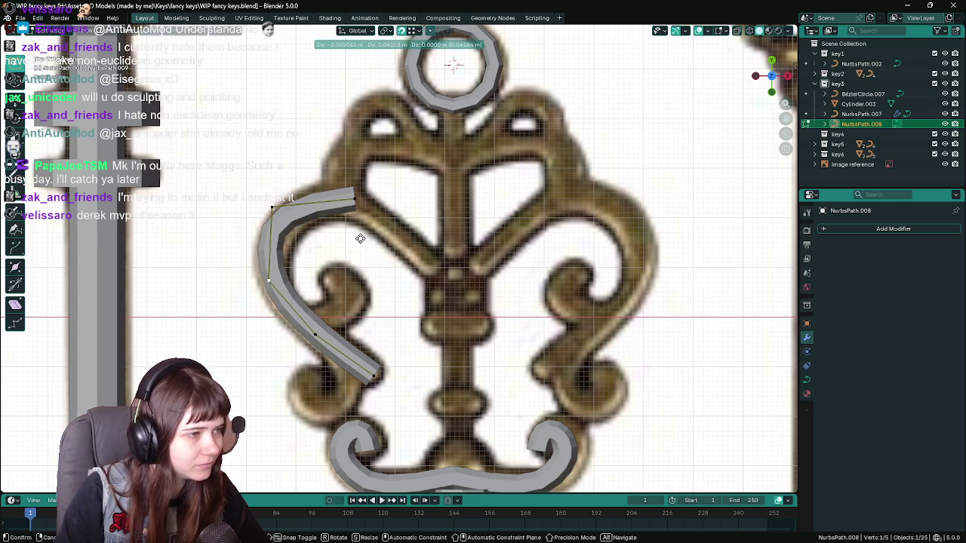
click(360, 239)
Adjust the top, end and middle points so the stroke hugs the left scroll, then save.
click(264, 205)
key(g)
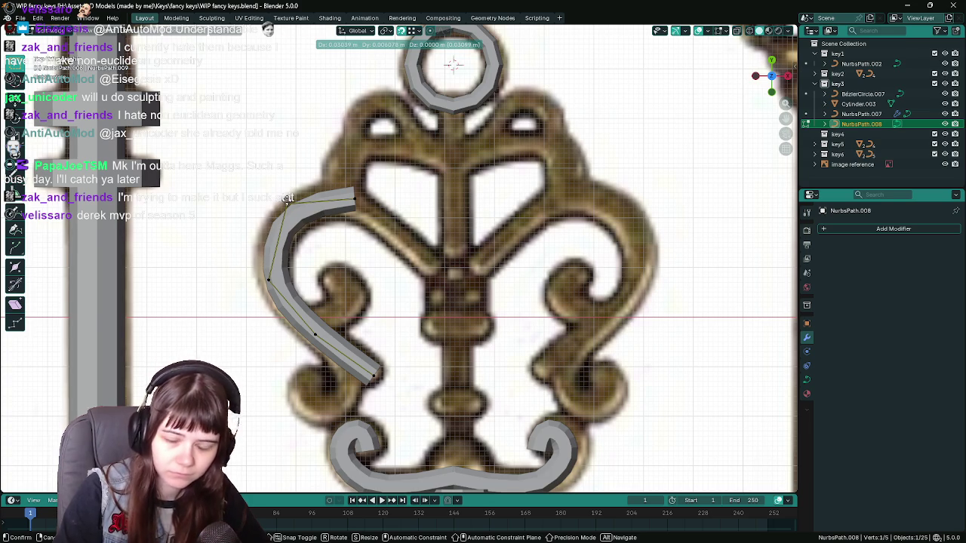
click(287, 202)
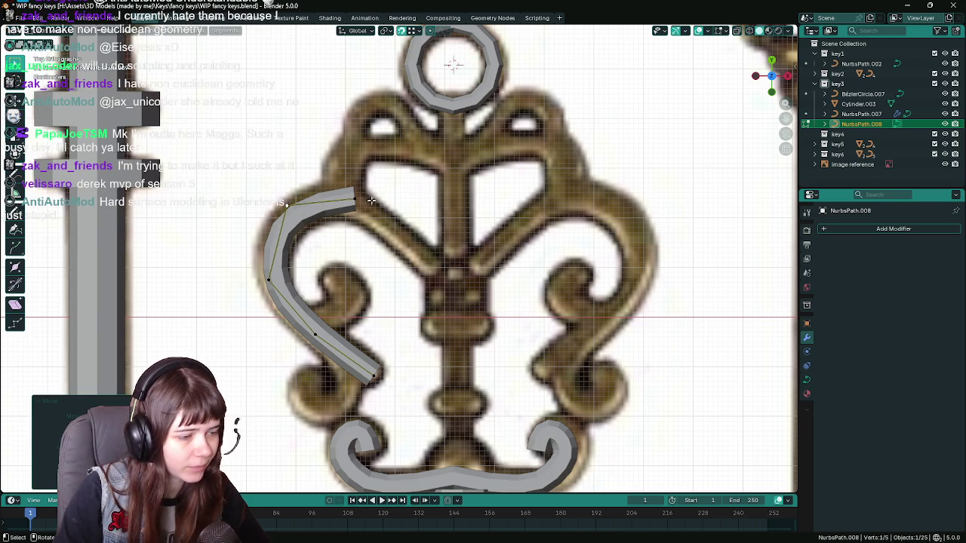
click(362, 198)
key(g)
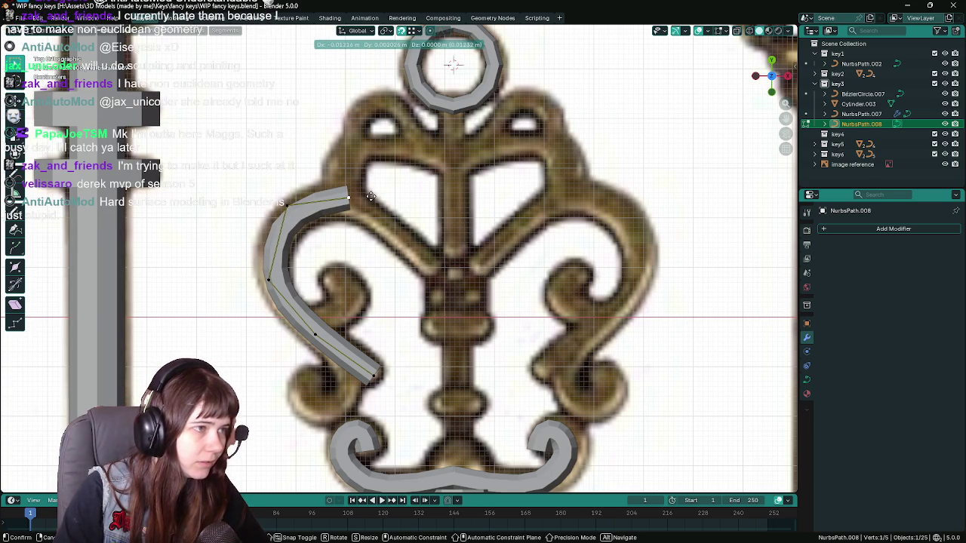
click(371, 197)
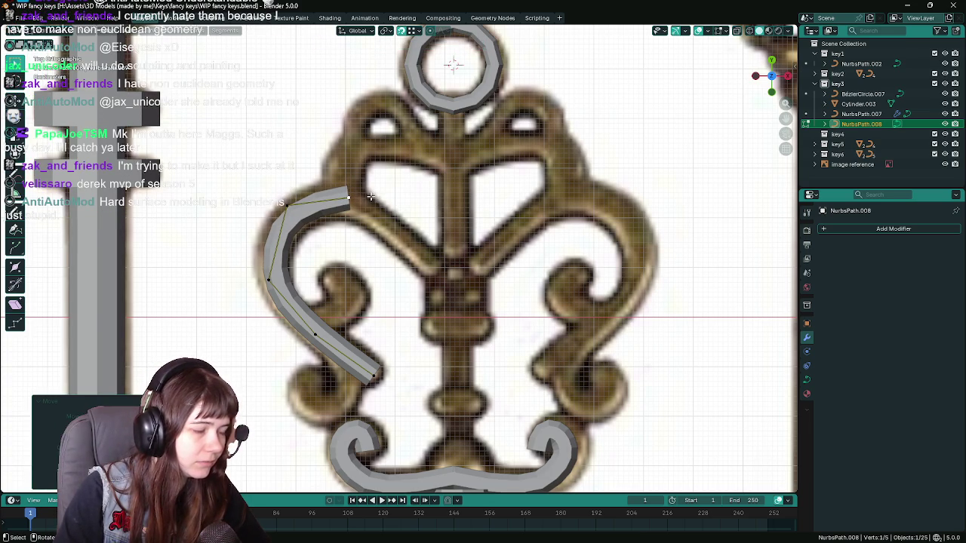
click(325, 341)
key(g)
click(410, 274)
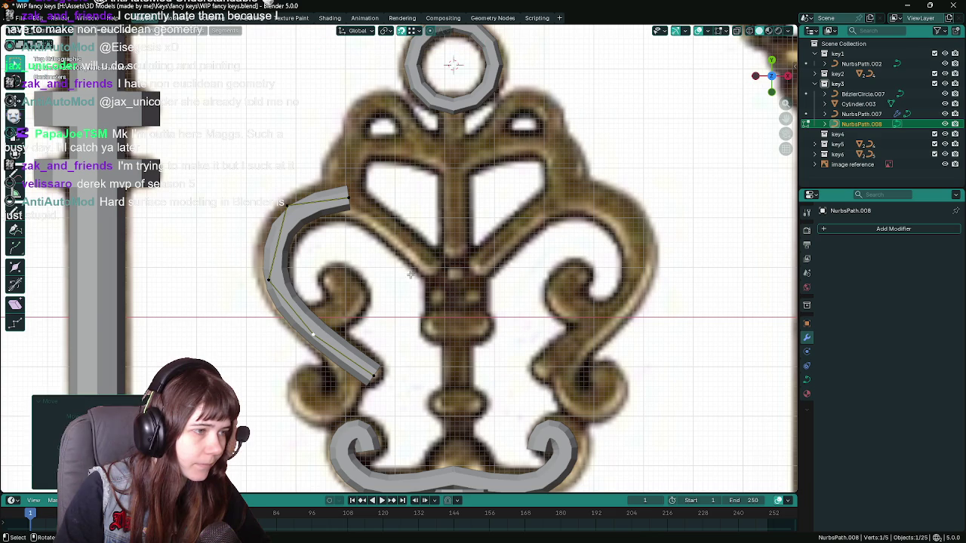
click(370, 379)
key(g)
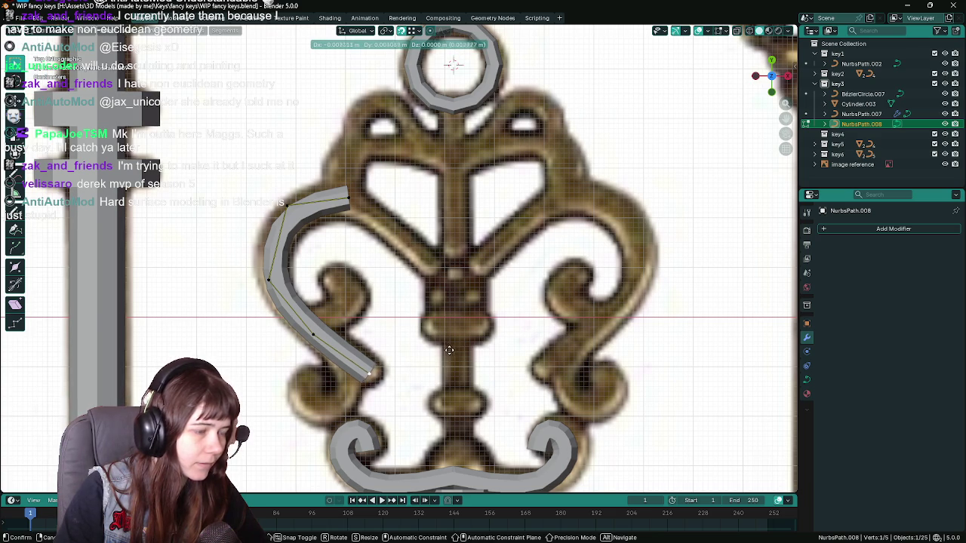
click(457, 345)
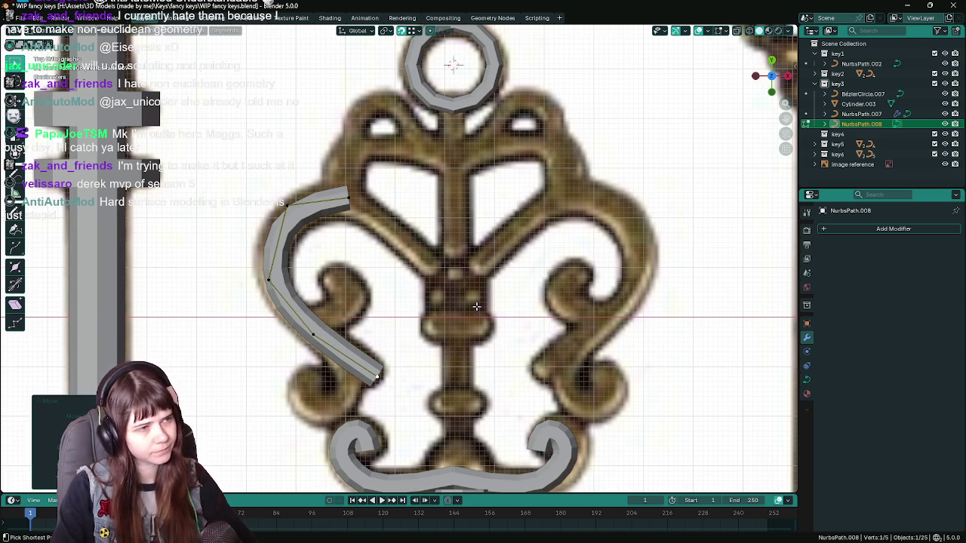
key(ctrl+s)
scroll(476, 306, down, 1)
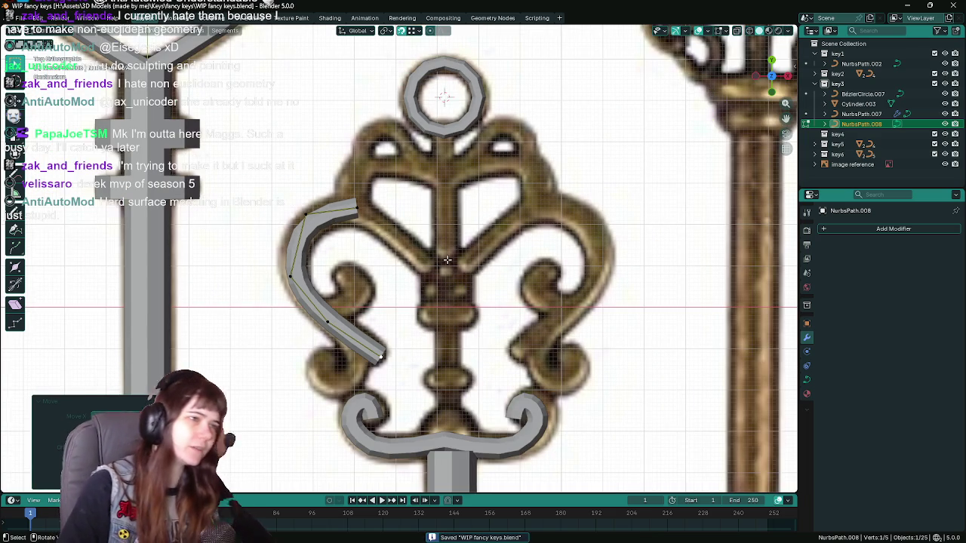
Extrude a new point from the curve's top end down toward the key's central stem.
click(356, 208)
key(e)
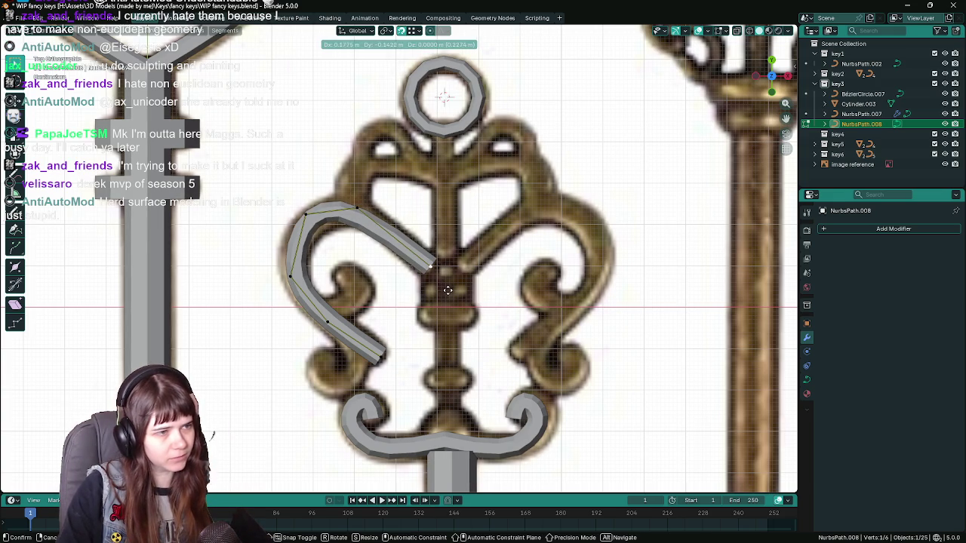
click(447, 290)
key(g)
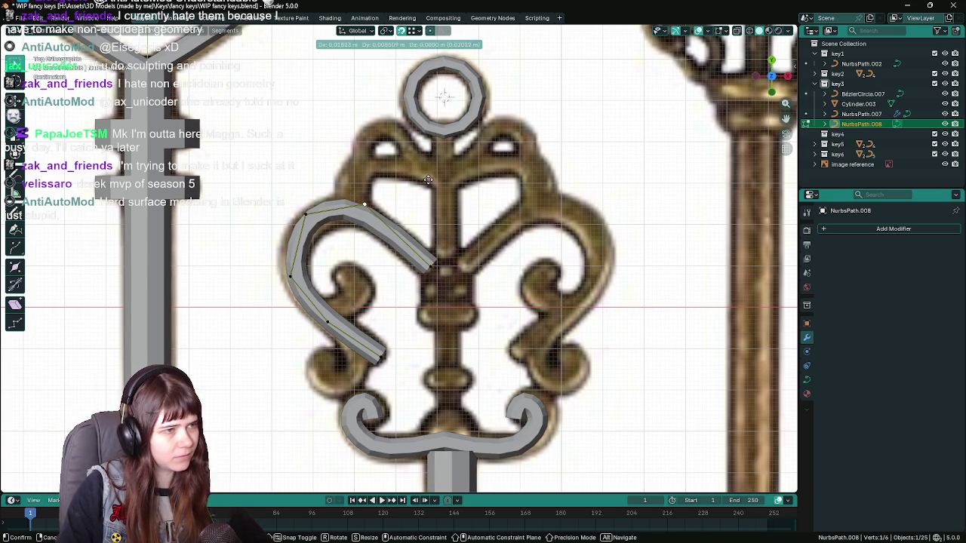
click(428, 182)
key(g)
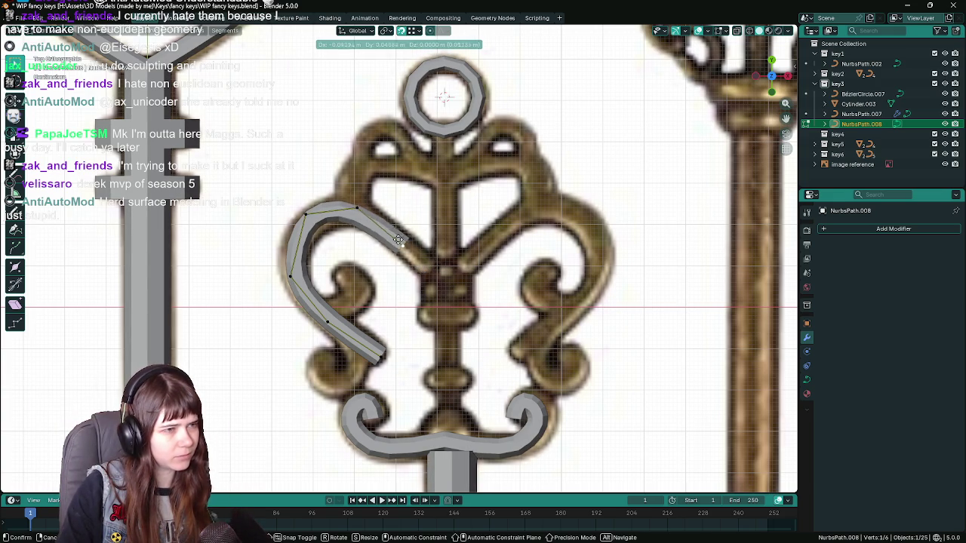
click(396, 200)
Fine-tune the new end point and a neighbouring point onto the heart-shaped scroll outline.
key(g)
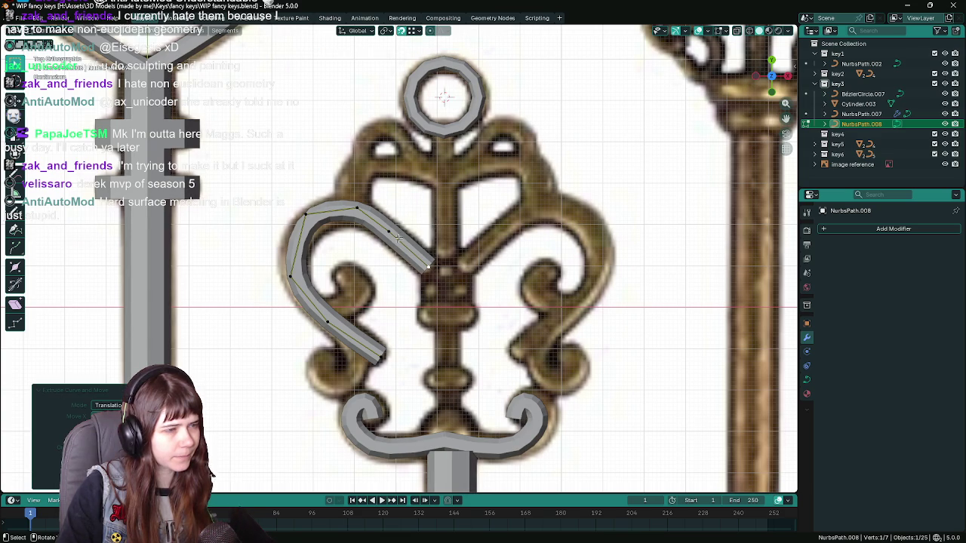
key(Escape)
key(g)
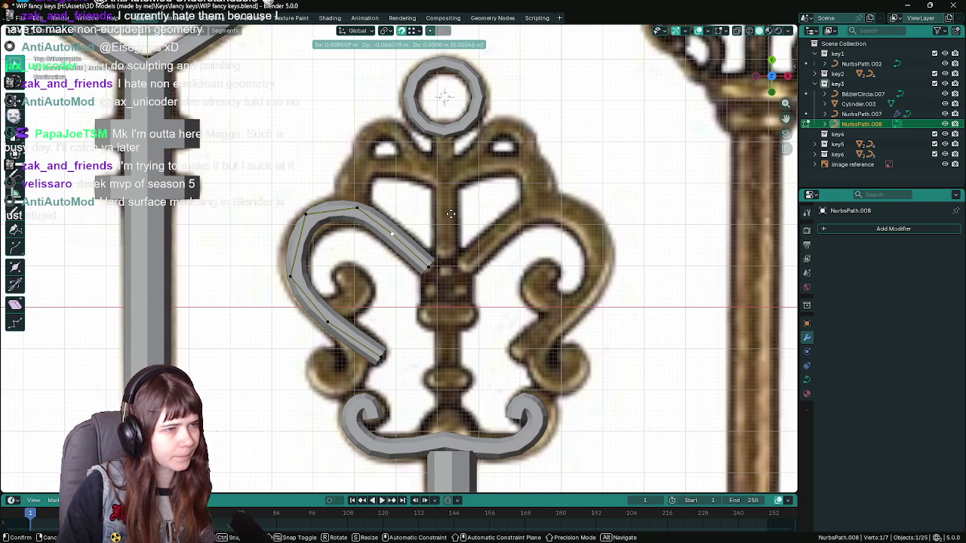
click(450, 214)
key(g)
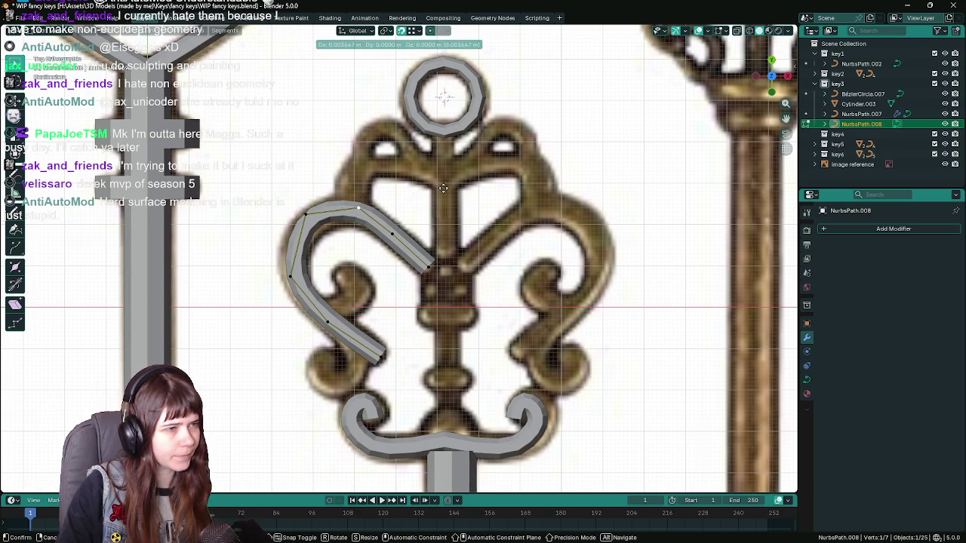
click(441, 189)
key(g)
click(314, 165)
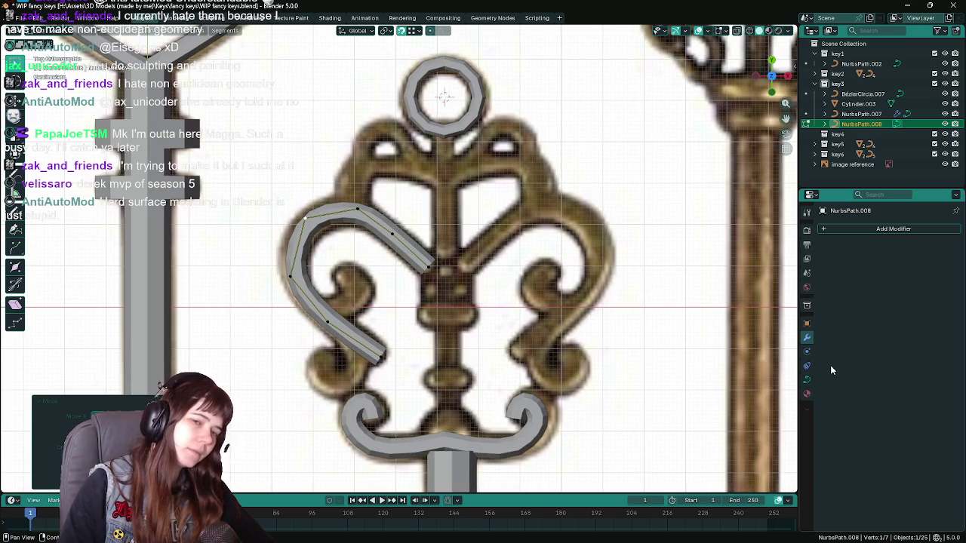
click(896, 229)
mouse_move(868, 230)
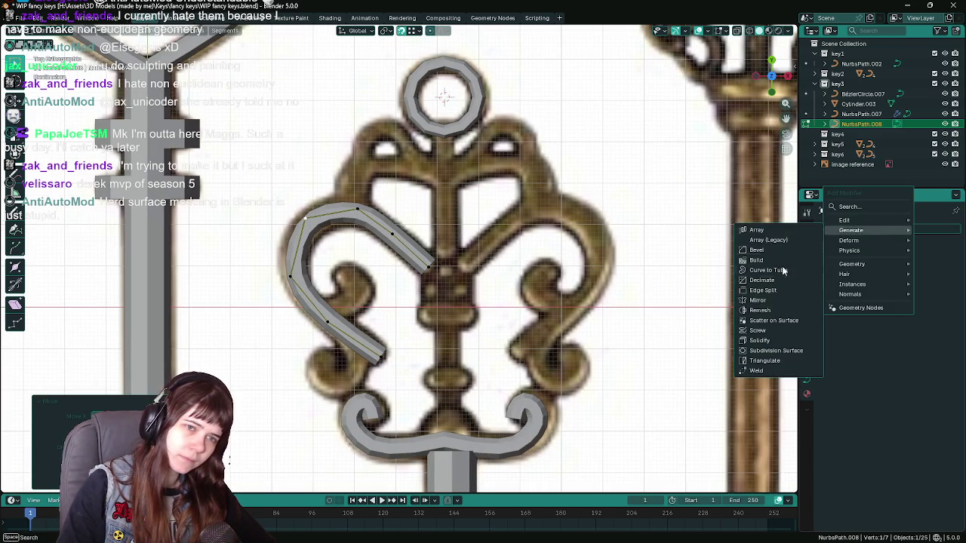
click(757, 300)
scroll(438, 265, down, 1)
scroll(438, 266, up, 1)
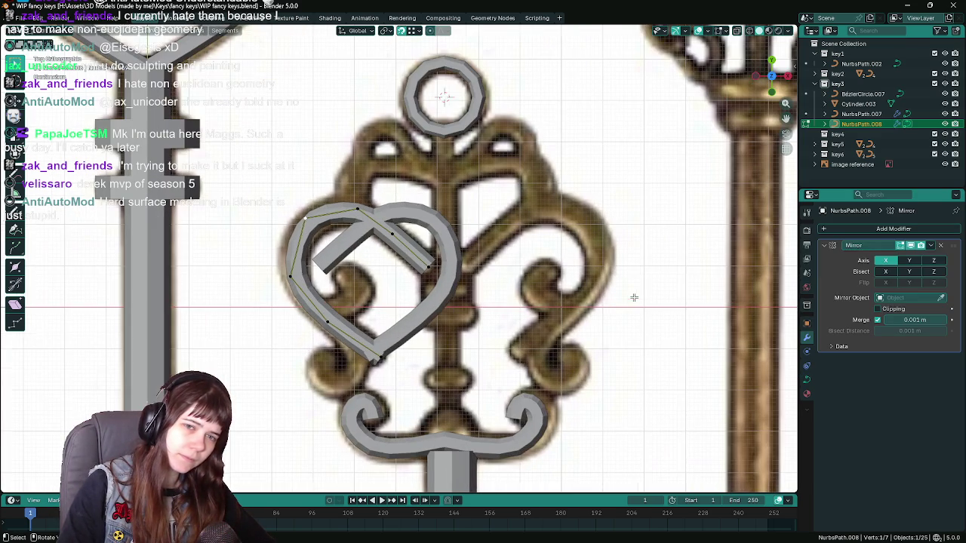
click(451, 468)
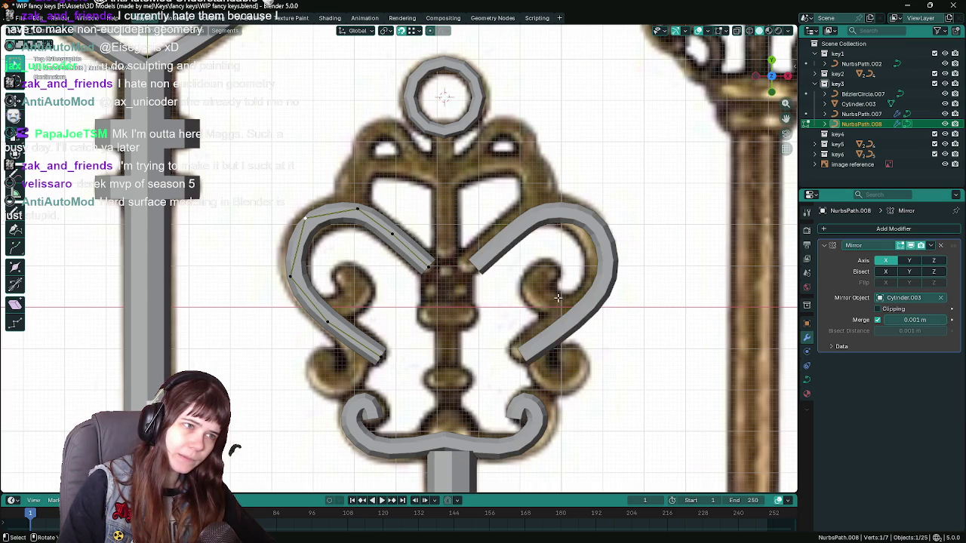
scroll(557, 296, down, 1)
scroll(557, 297, up, 1)
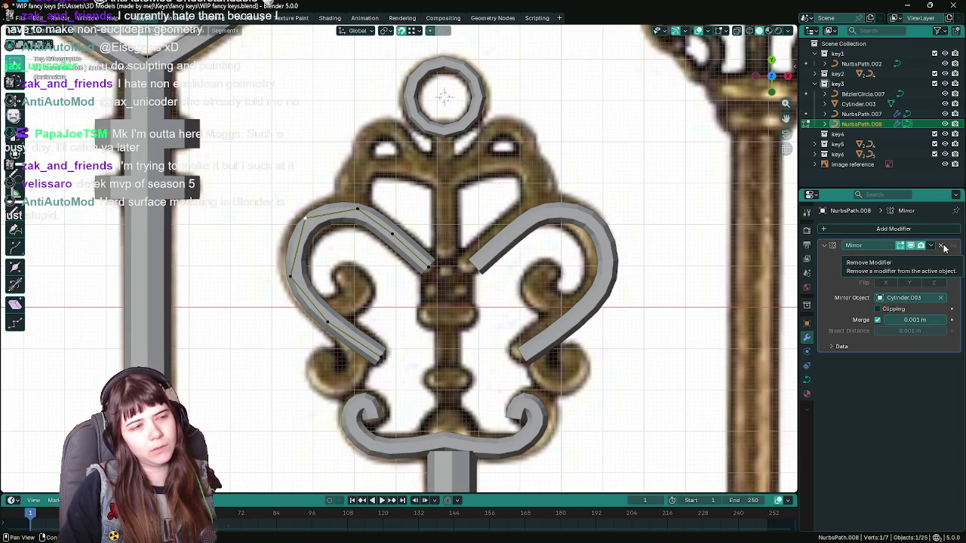
click(941, 298)
click(941, 299)
click(468, 110)
scroll(620, 212, down, 1)
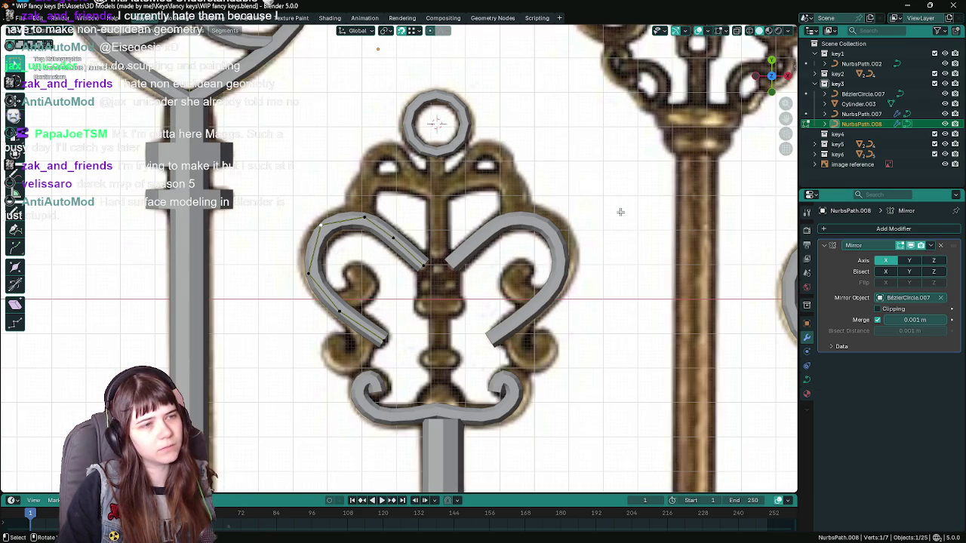
click(941, 246)
scroll(526, 258, up, 1)
key(ctrl+s)
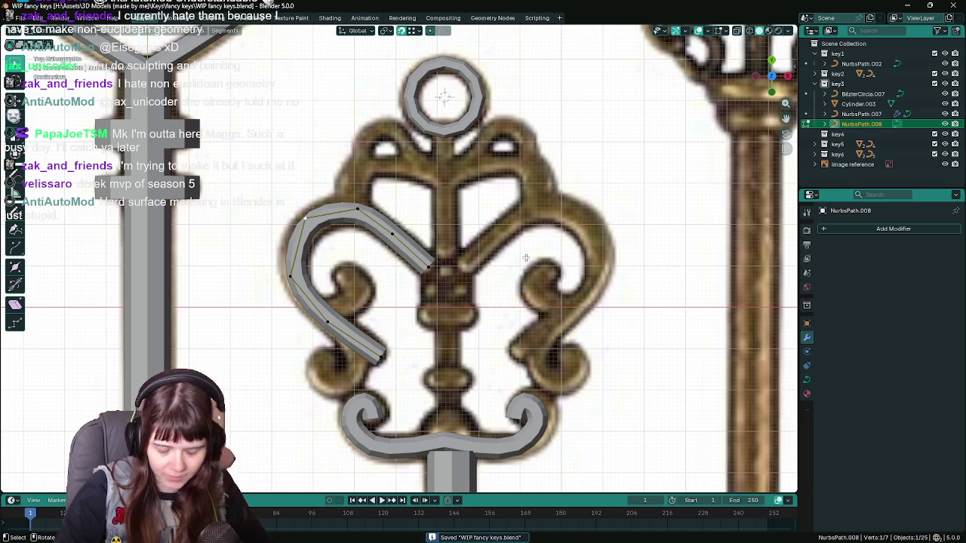
key(ctrl+s)
scroll(515, 255, up, 2)
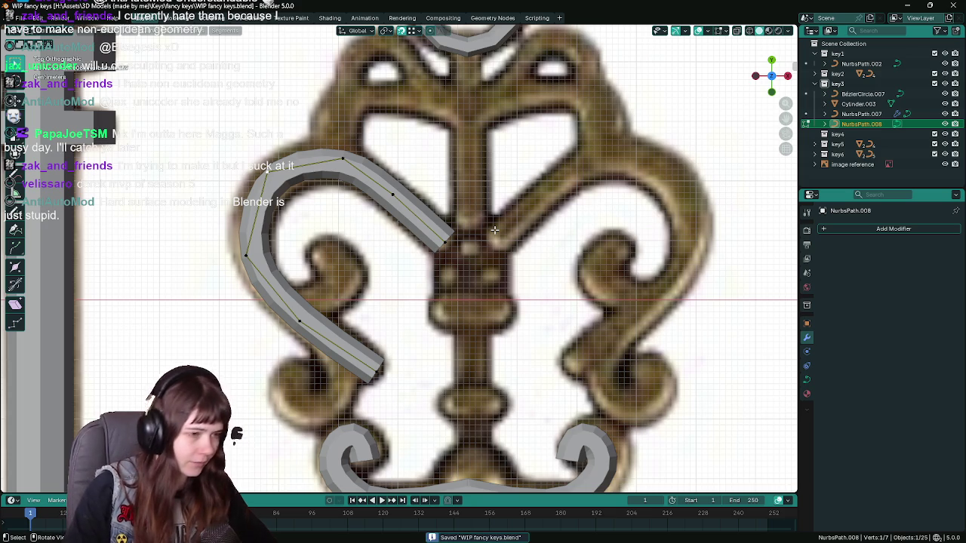
scroll(494, 229, down, 2)
shift+middle_drag(363, 166, 373, 259)
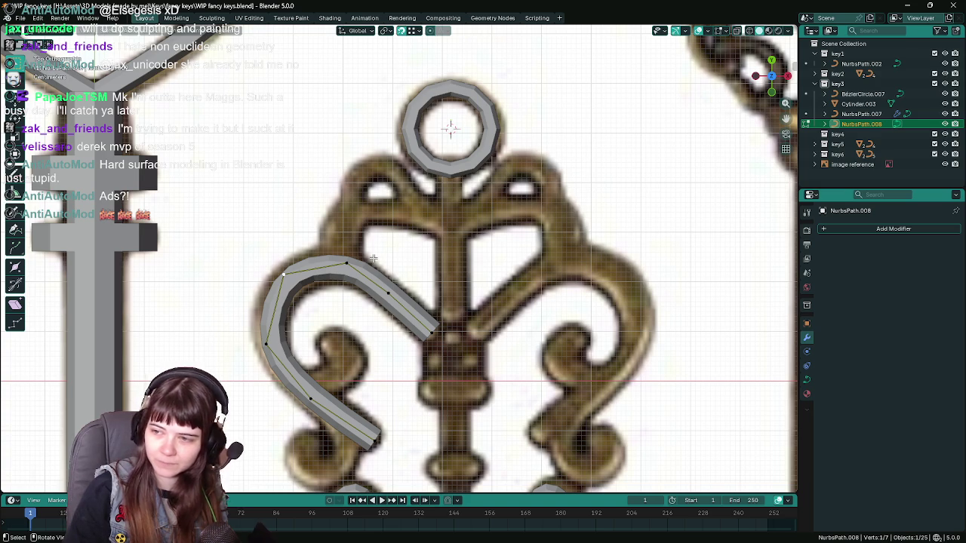
key(ctrl+s)
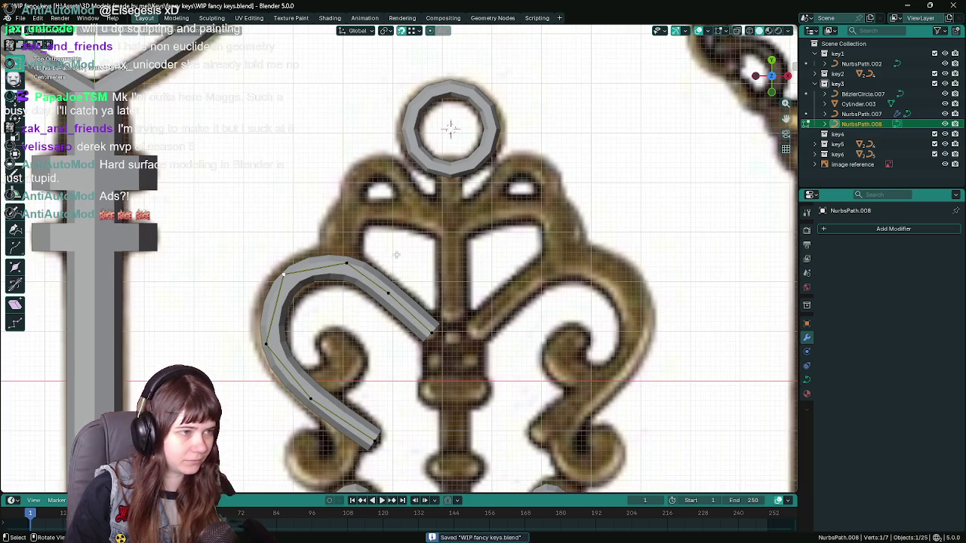
scroll(456, 339, down, 2)
key(Tab)
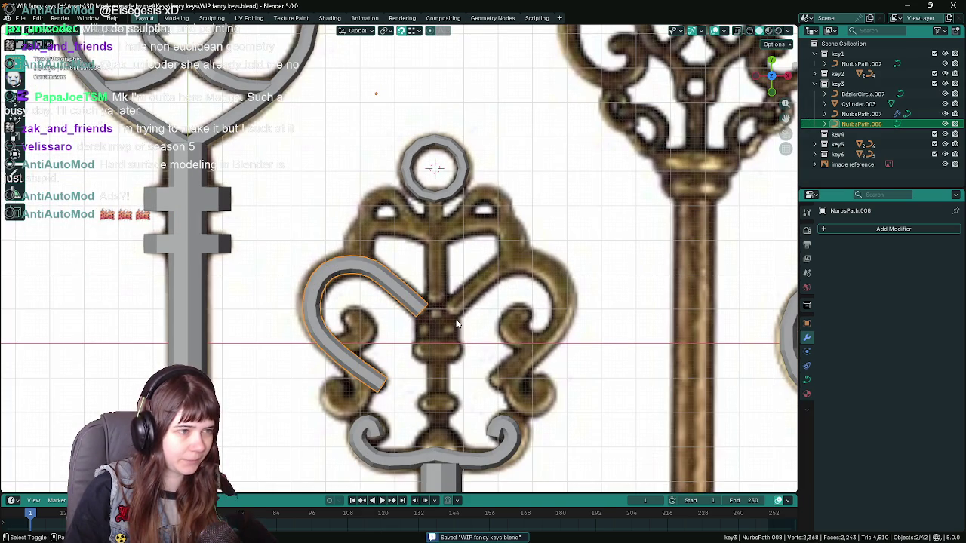
Duplicate NurbsPath.008 and mirror the copy along X.
key(shift+d)
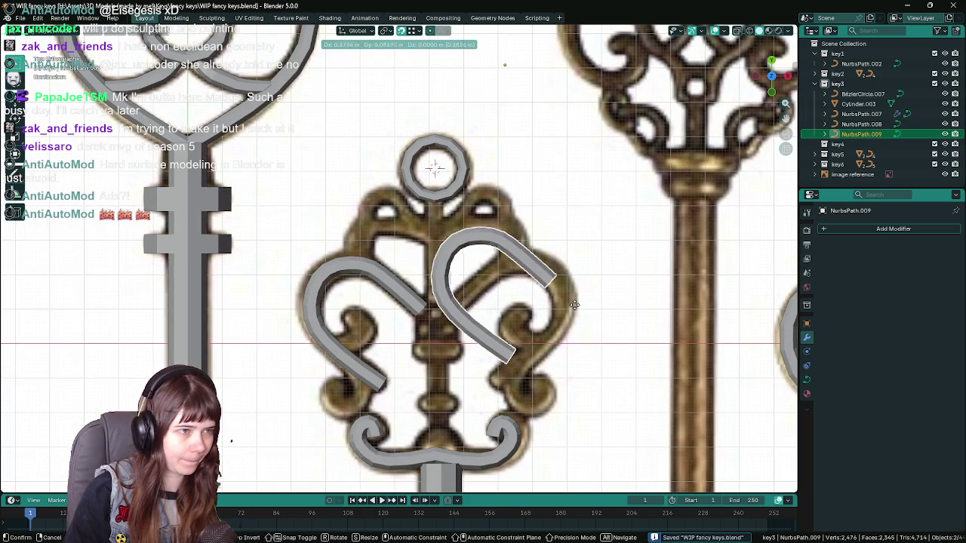
key(Escape)
scroll(515, 302, up, 1)
key(ctrl+m)
key(x)
In Edit Mode, delete the copy's upper control points.
key(Tab)
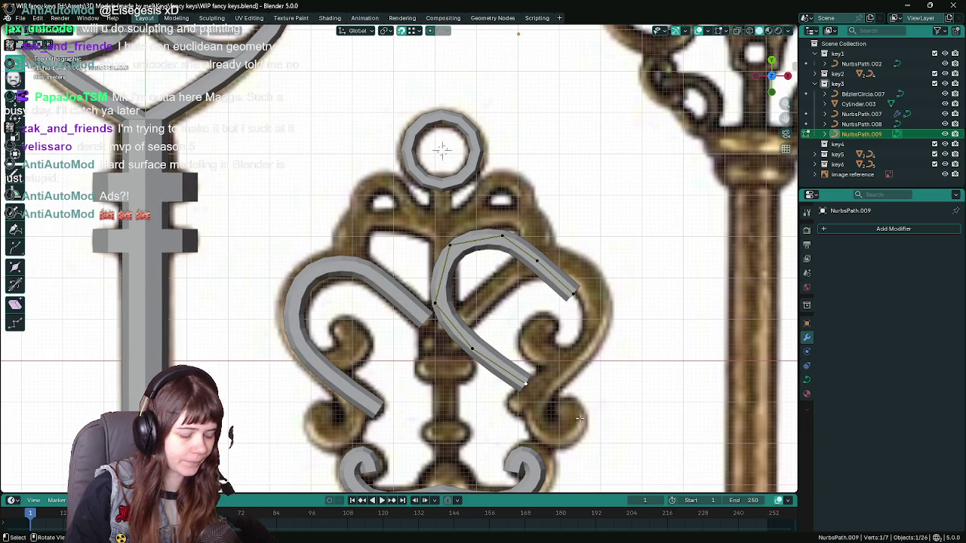
key(r)
key(Escape)
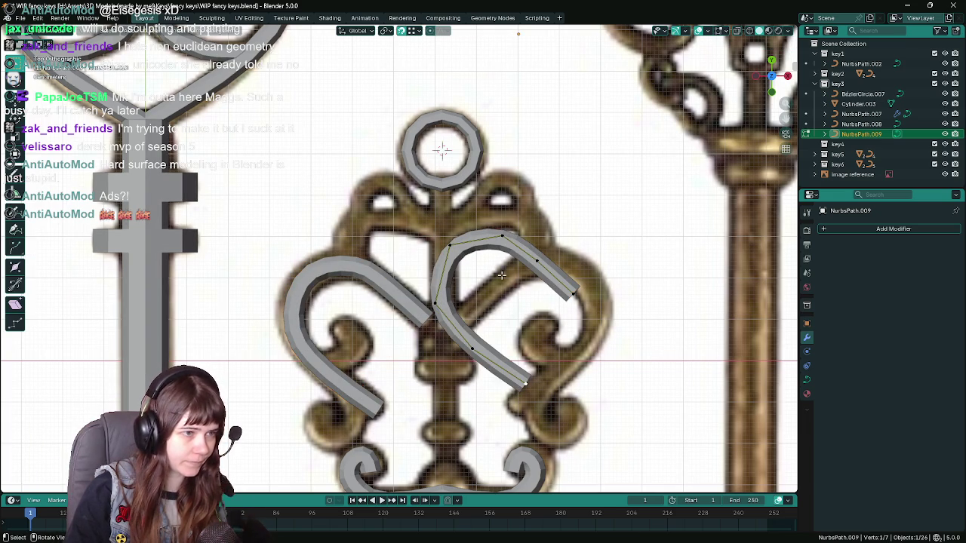
drag(446, 205, 596, 303)
key(x)
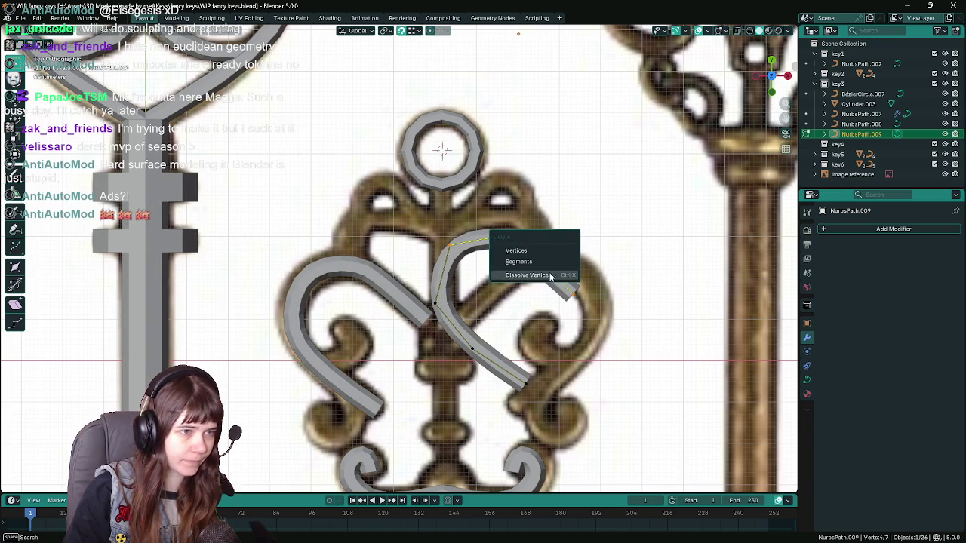
click(551, 276)
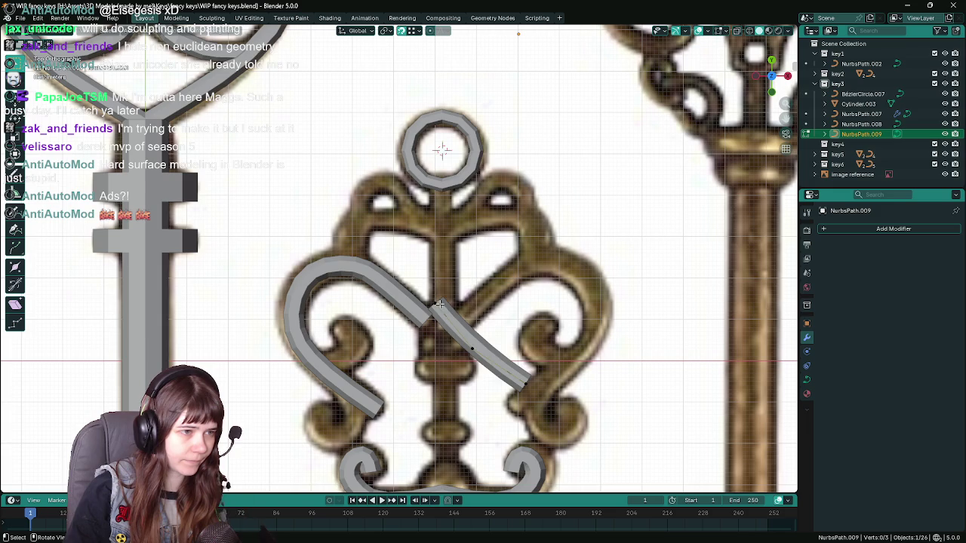
Move the remaining end point up and extrude a new point from the top end.
key(g)
click(459, 254)
key(e)
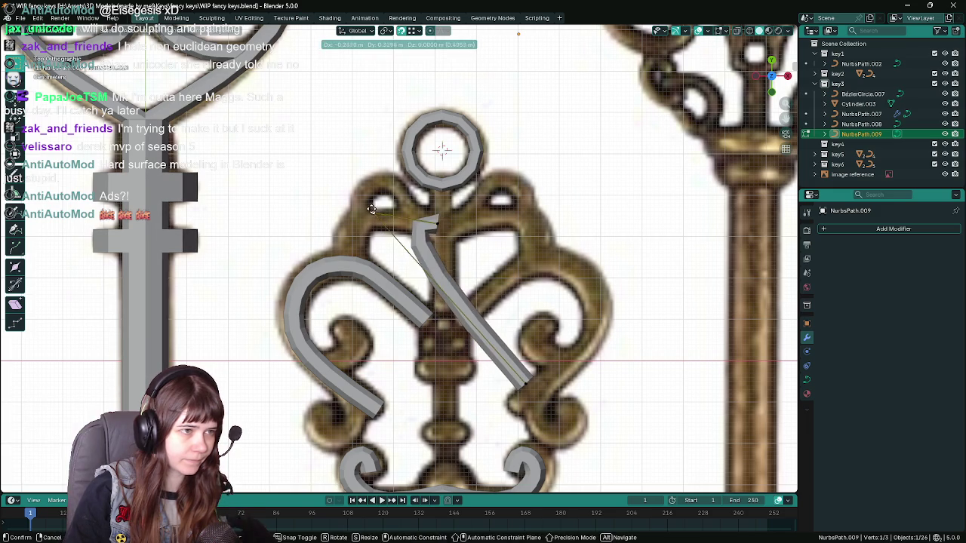
key(ctrl+z)
key(e)
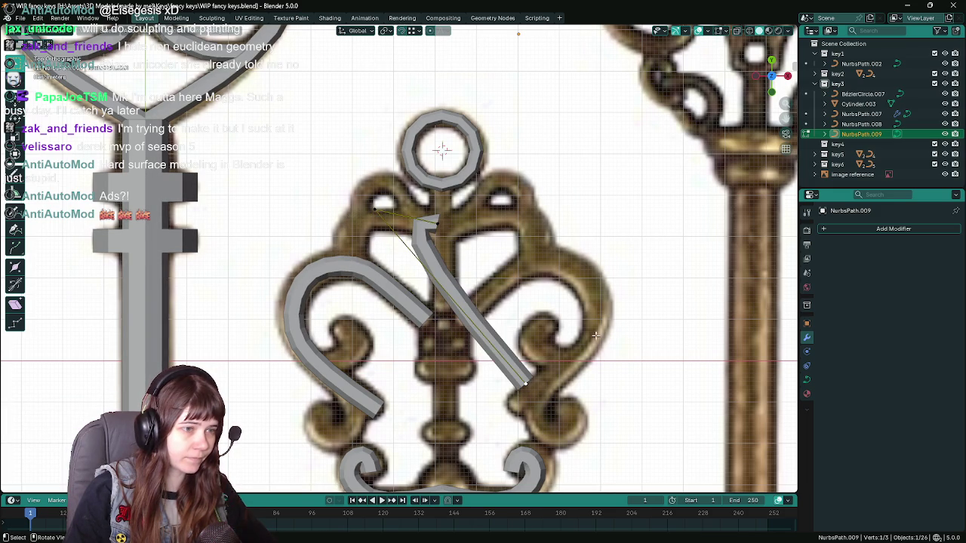
click(452, 236)
middle_drag(427, 228, 496, 267)
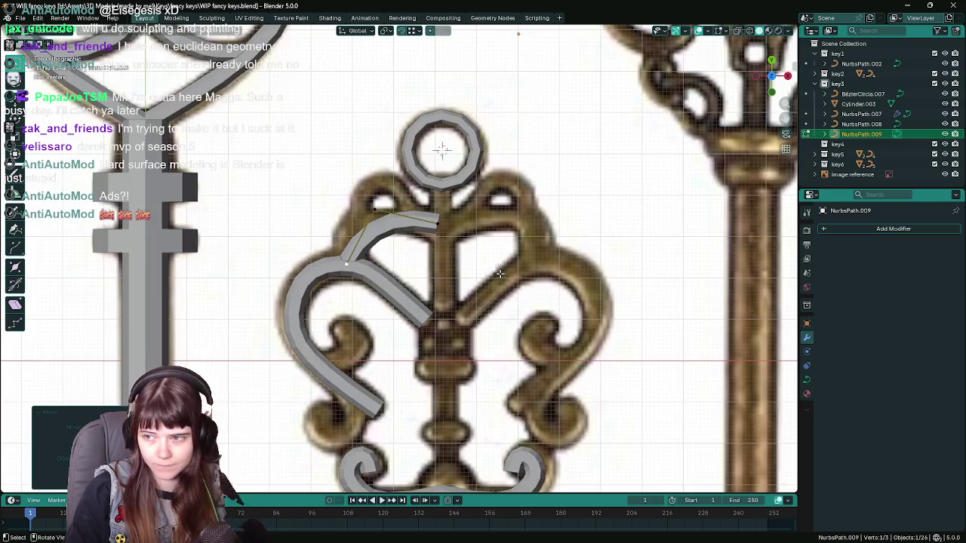
scroll(496, 268, up, 3)
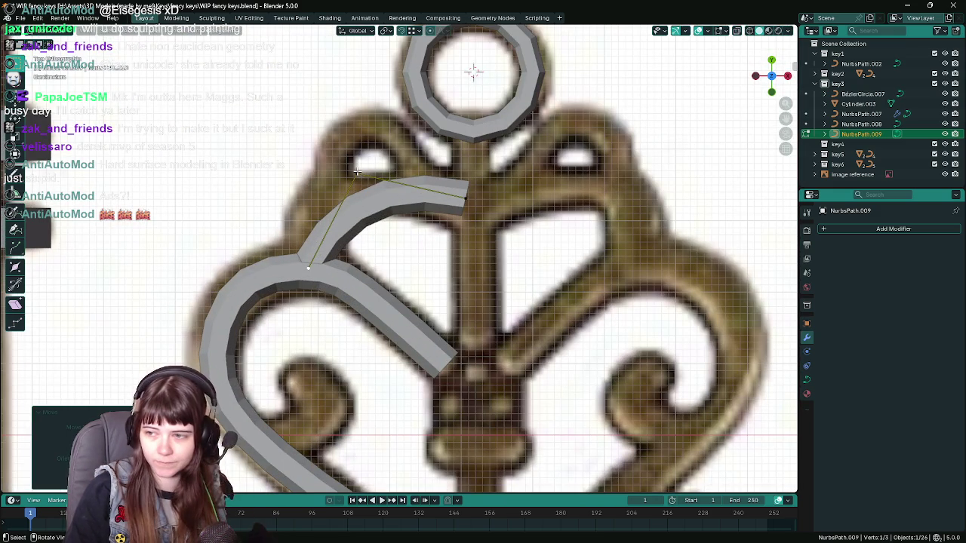
Move one control point up-left and adjust the bar's right end point, then save.
key(g)
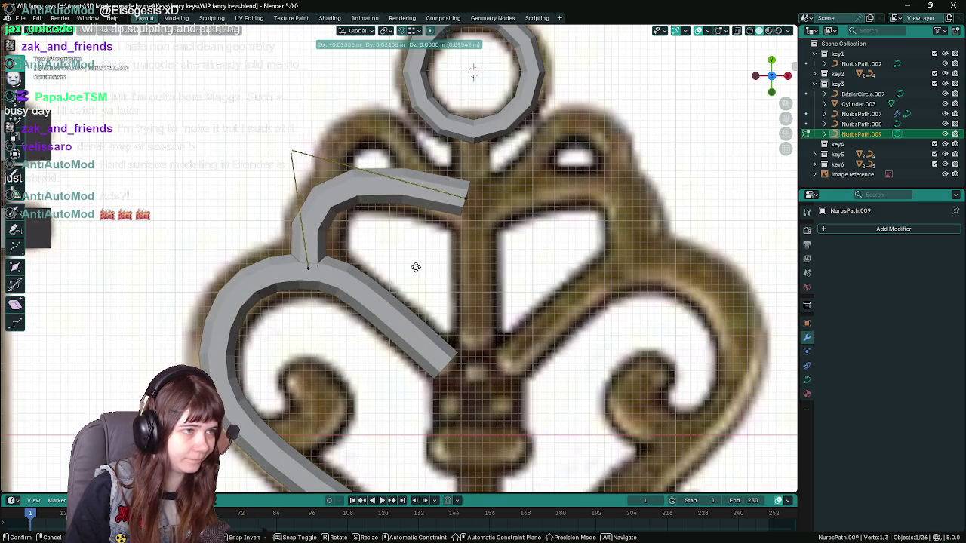
click(413, 268)
click(467, 197)
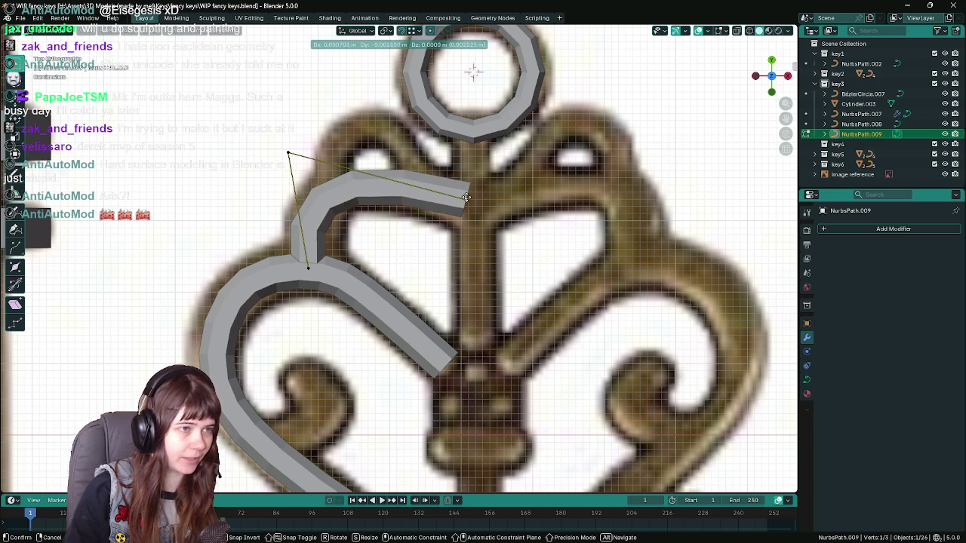
key(g)
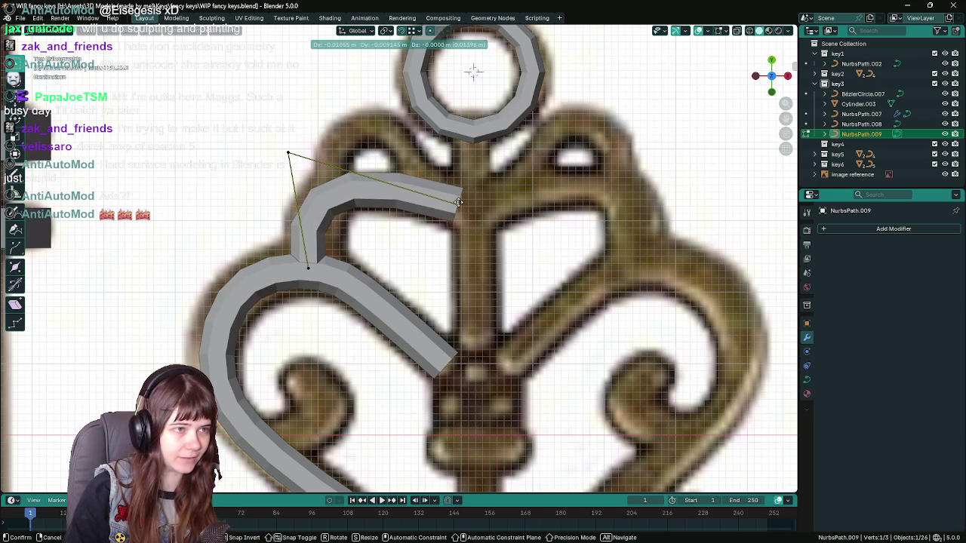
click(457, 198)
scroll(469, 202, down, 1)
scroll(483, 219, down, 1)
key(ctrl+s)
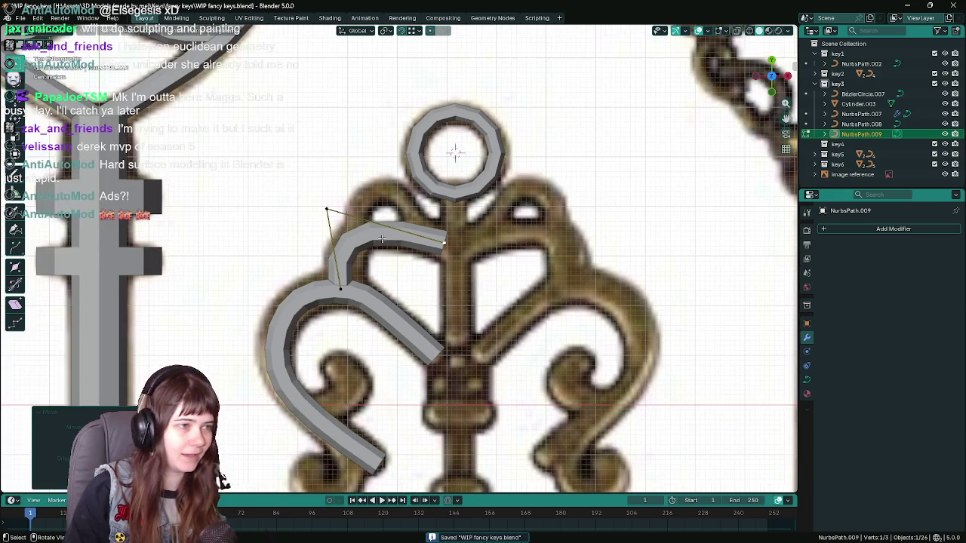
Fit the remaining control points and end point to the upper-left scroll, saving again.
key(g)
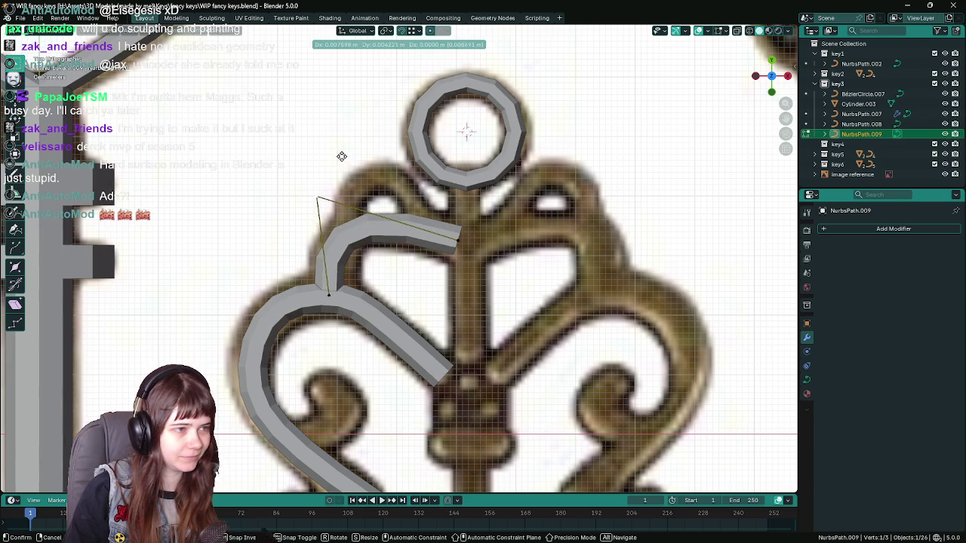
click(340, 158)
scroll(344, 293, down, 1)
key(g)
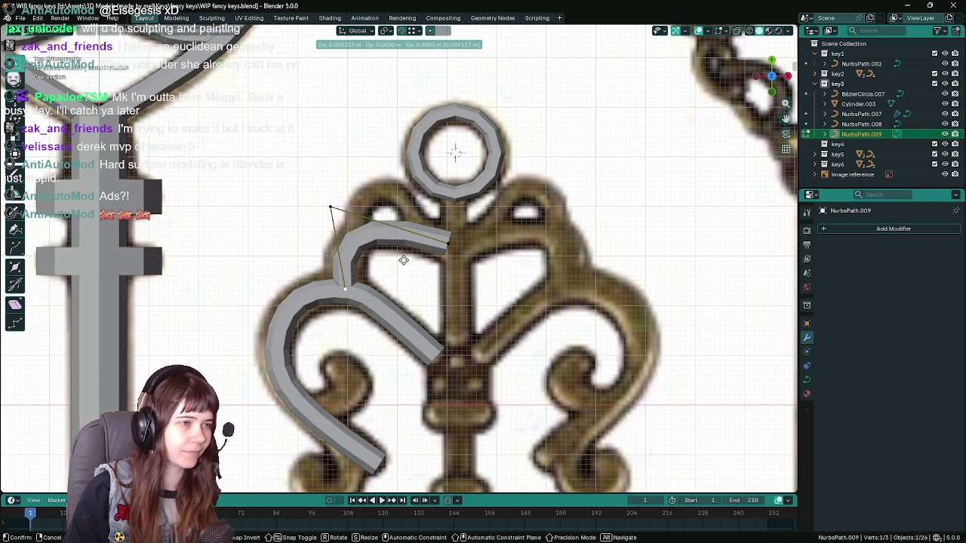
scroll(336, 211, down, 1)
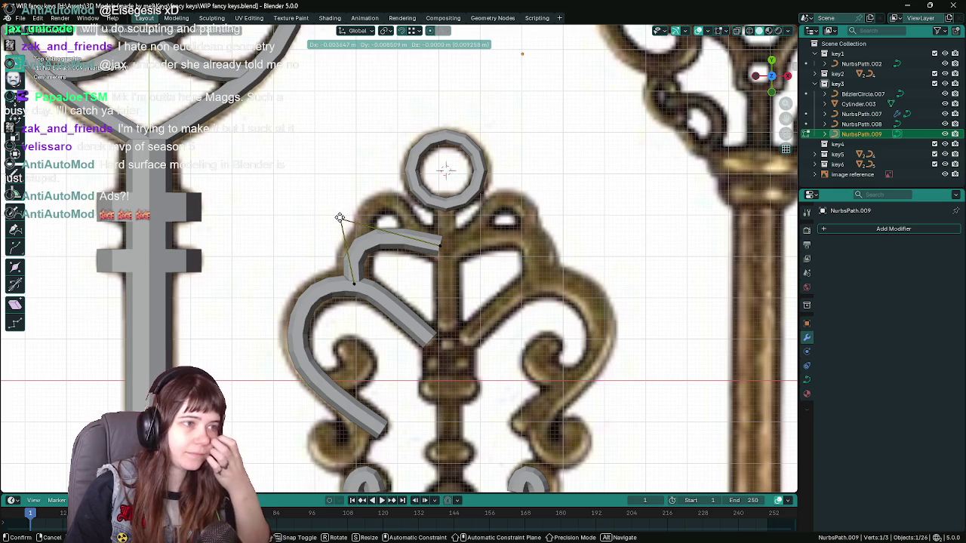
click(340, 217)
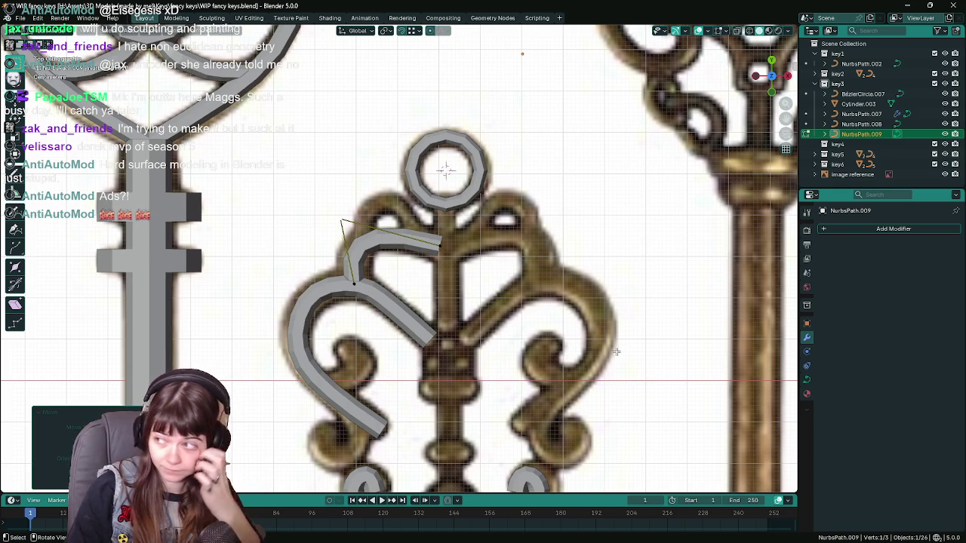
scroll(596, 345, down, 1)
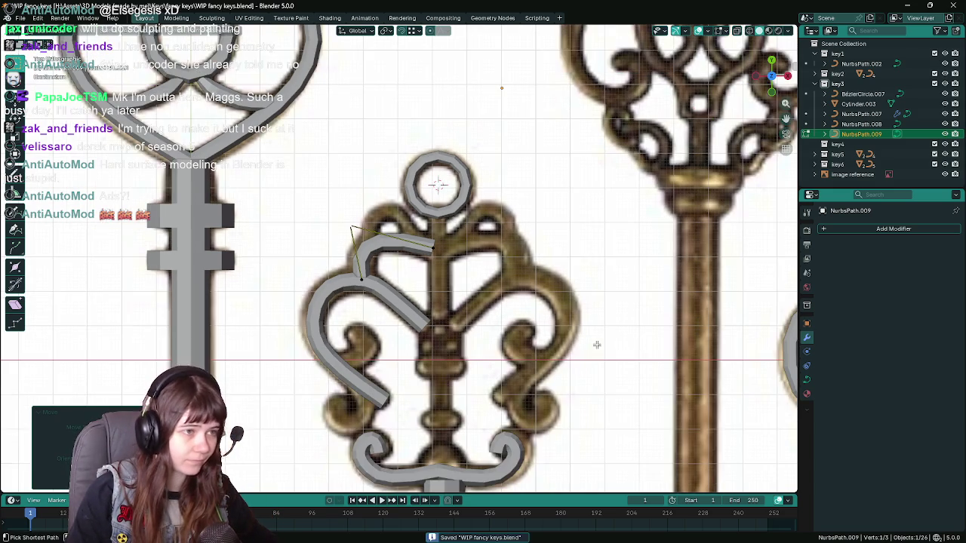
key(ctrl+s)
scroll(453, 252, up, 2)
key(g)
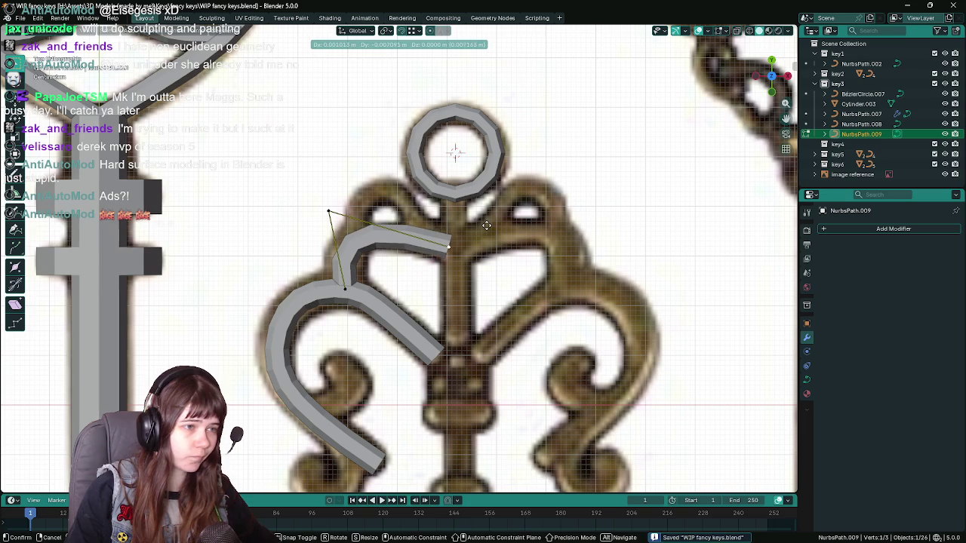
click(453, 243)
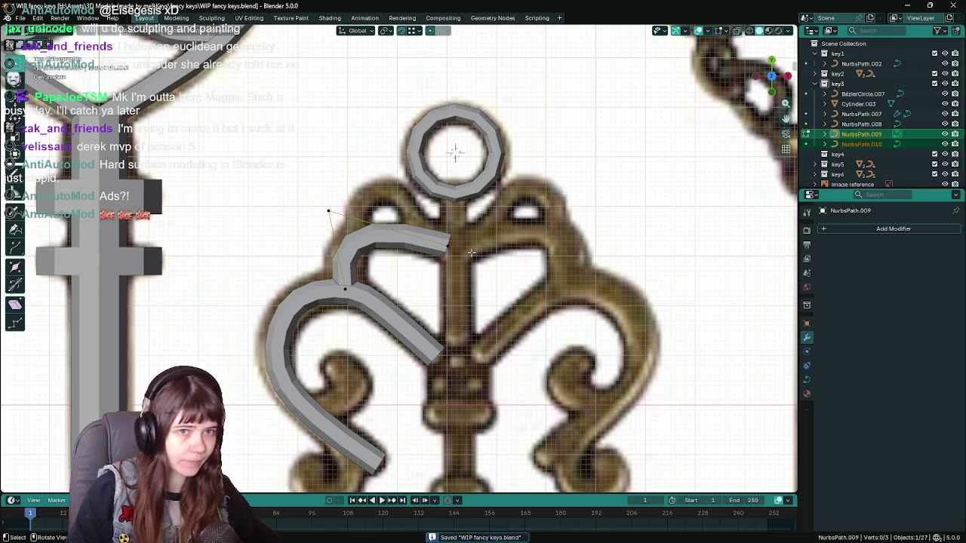
Extend NurbsPath.010 with two new segments running left beneath the top ring.
key(Tab)
key(Tab)
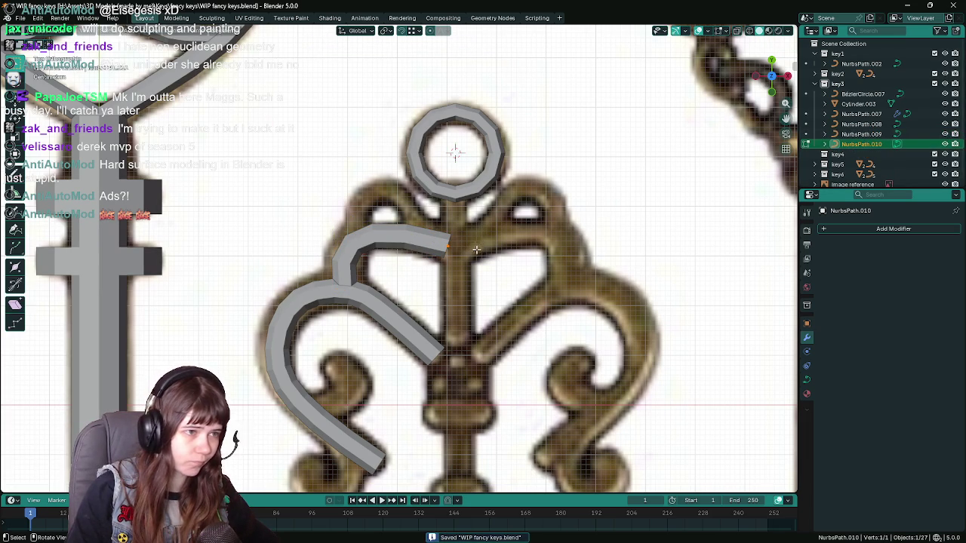
key(g)
click(499, 257)
key(e)
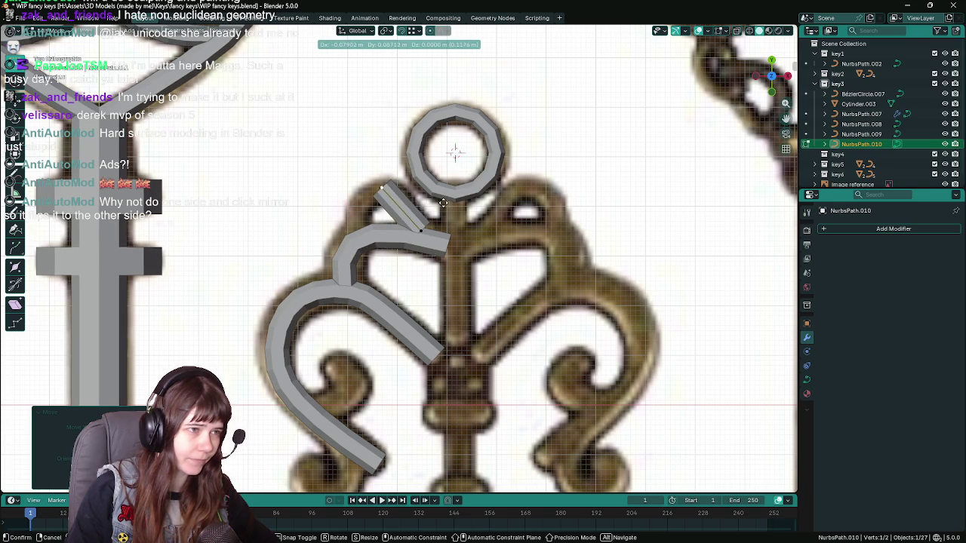
click(443, 202)
key(e)
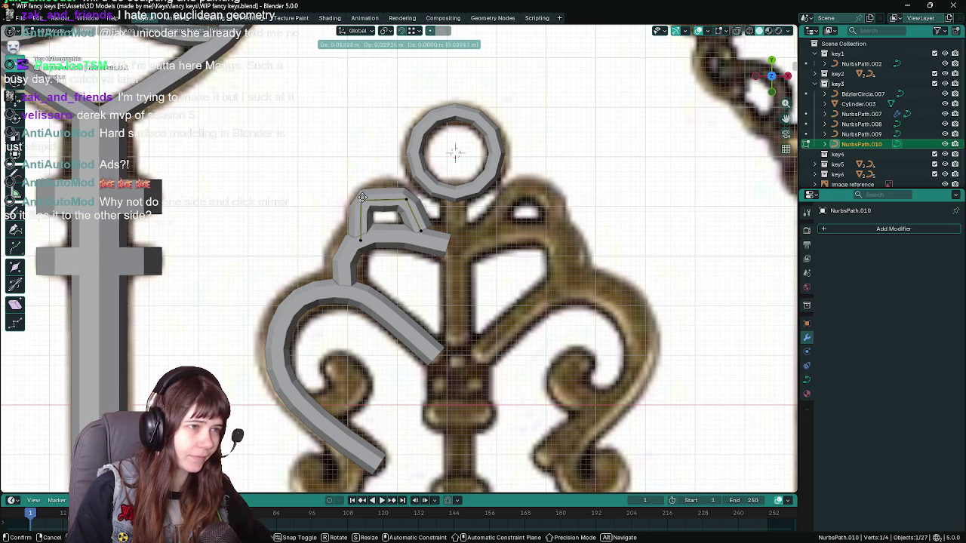
click(362, 201)
Subdivide the last segment and move the new midpoint to the right.
scroll(404, 205, down, 1)
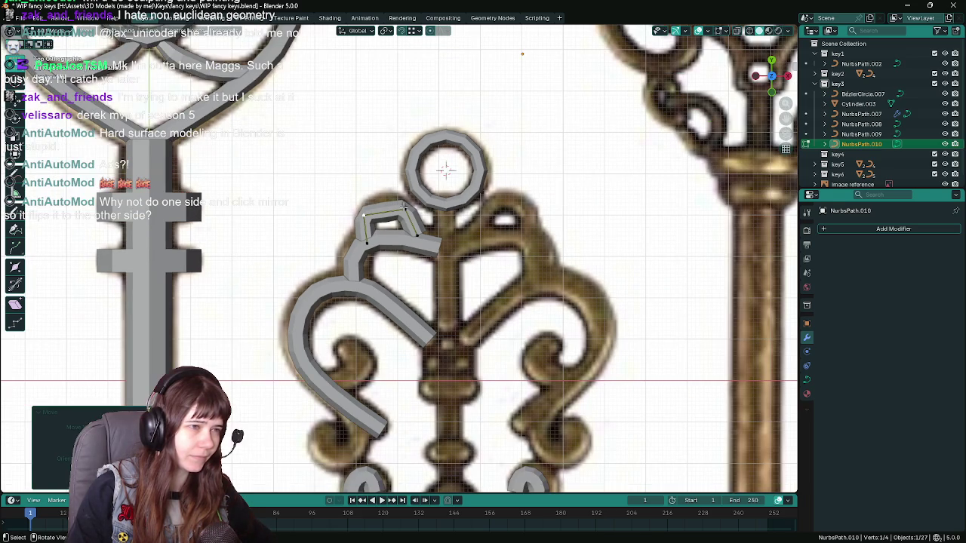
key(x)
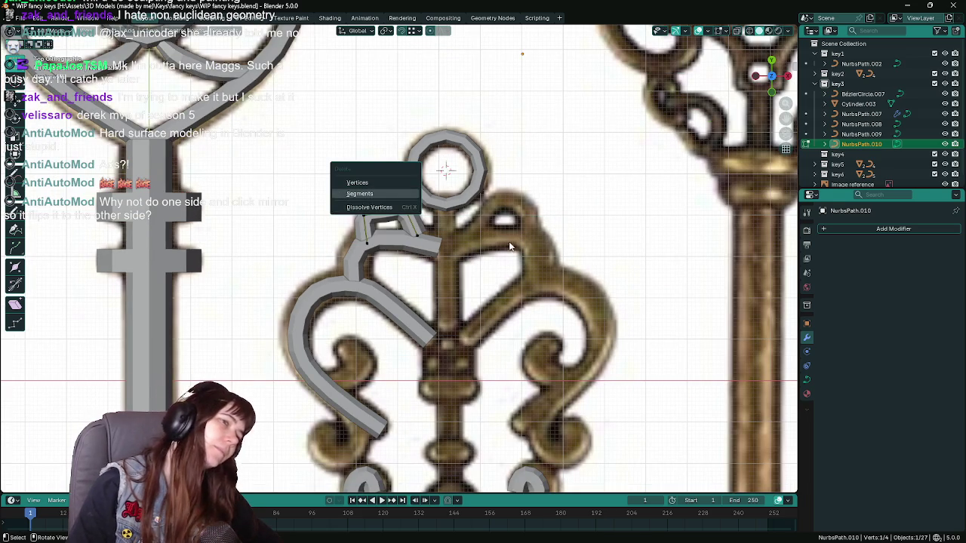
key(Escape)
scroll(422, 219, up, 1)
scroll(419, 219, up, 1)
scroll(414, 220, up, 1)
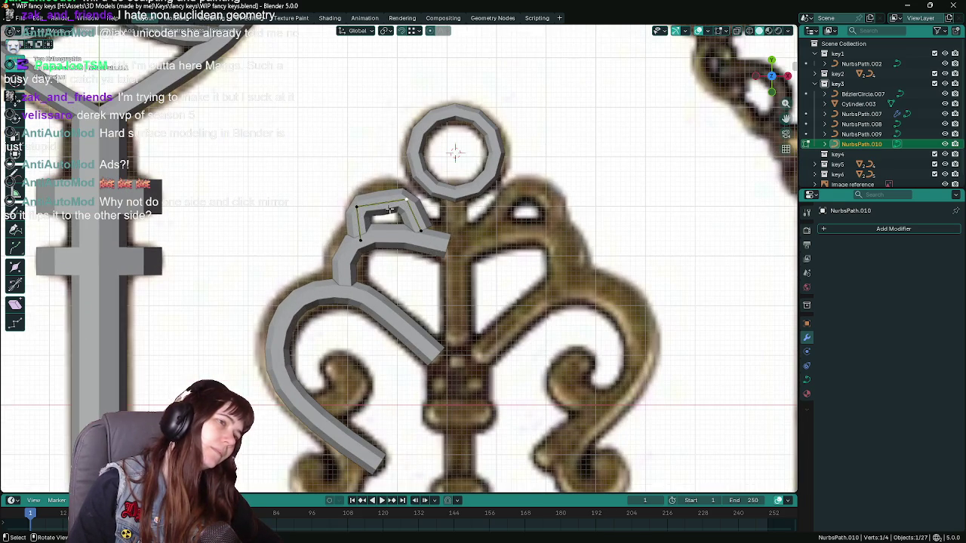
key(ctrl)
right_click(356, 203)
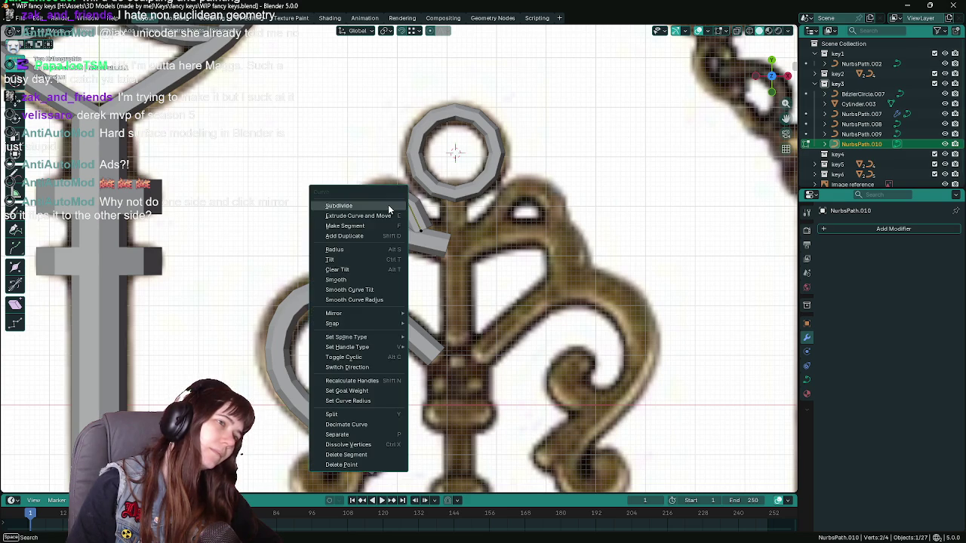
click(361, 205)
key(g)
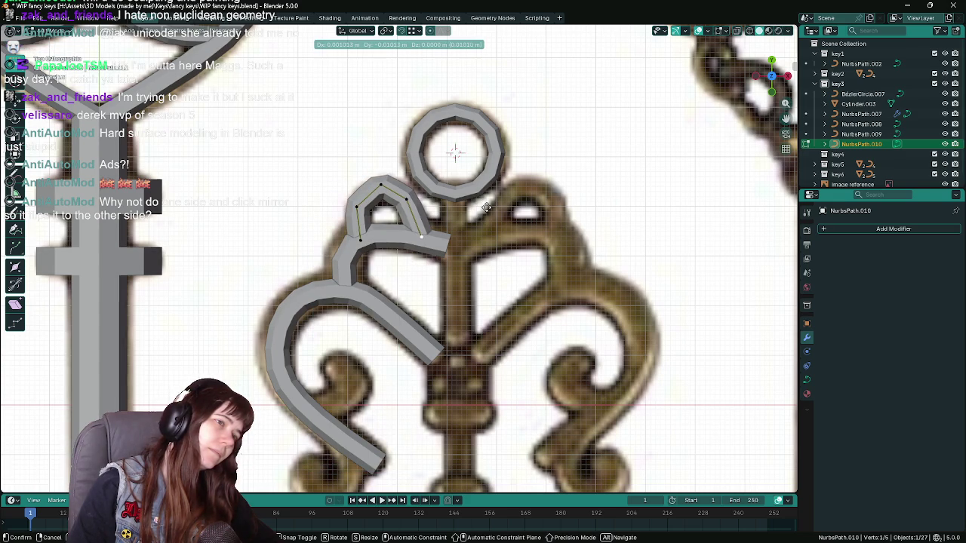
click(486, 207)
Reposition the small curve's points onto the reference outline below the ring.
scroll(487, 208, down, 4)
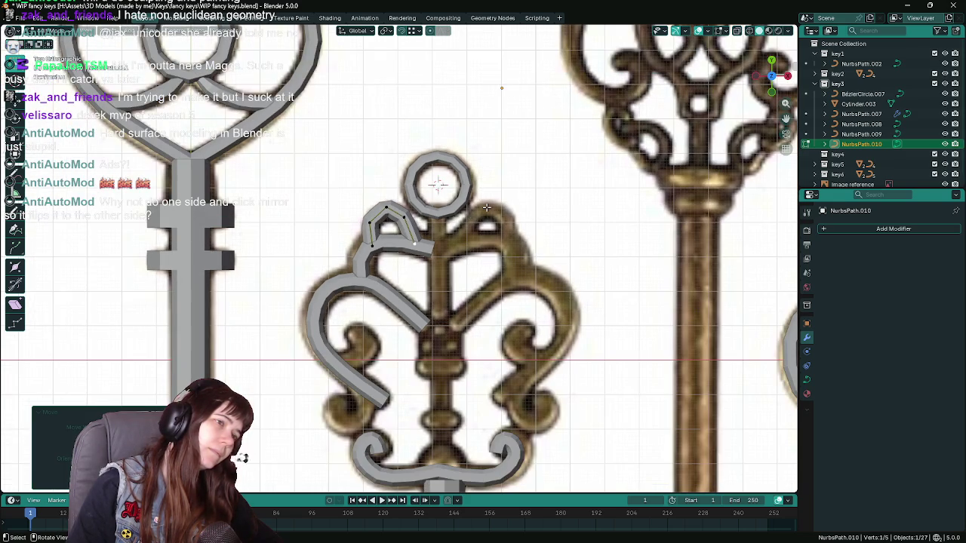
scroll(415, 214, up, 3)
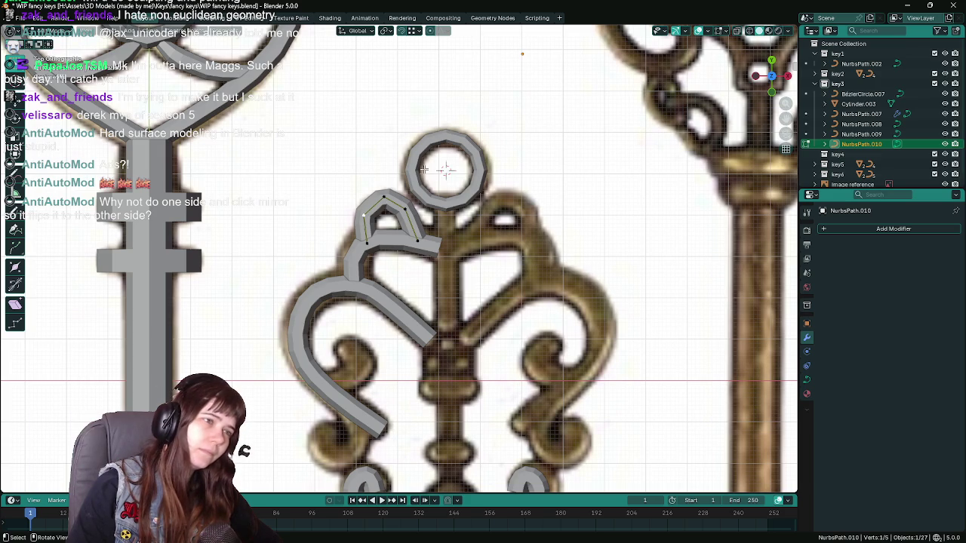
key(g)
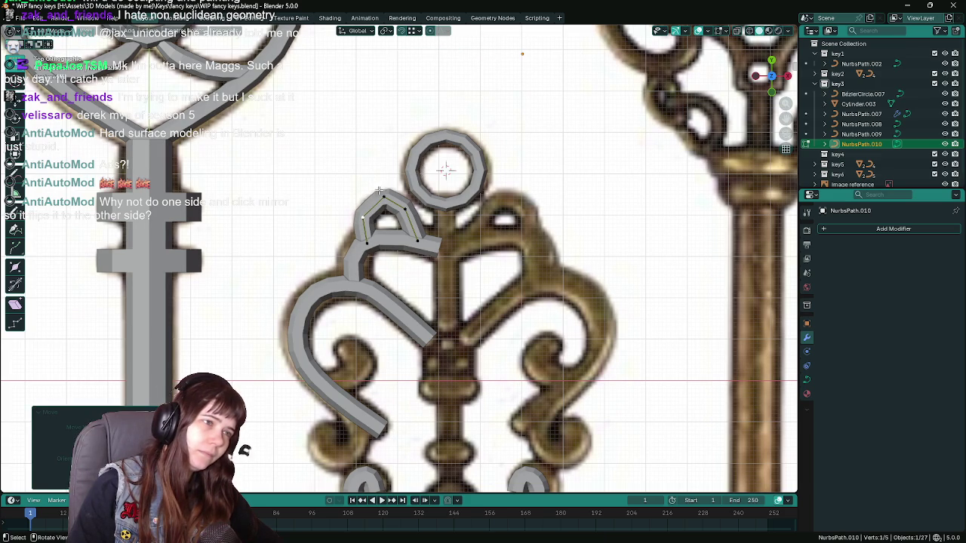
click(445, 169)
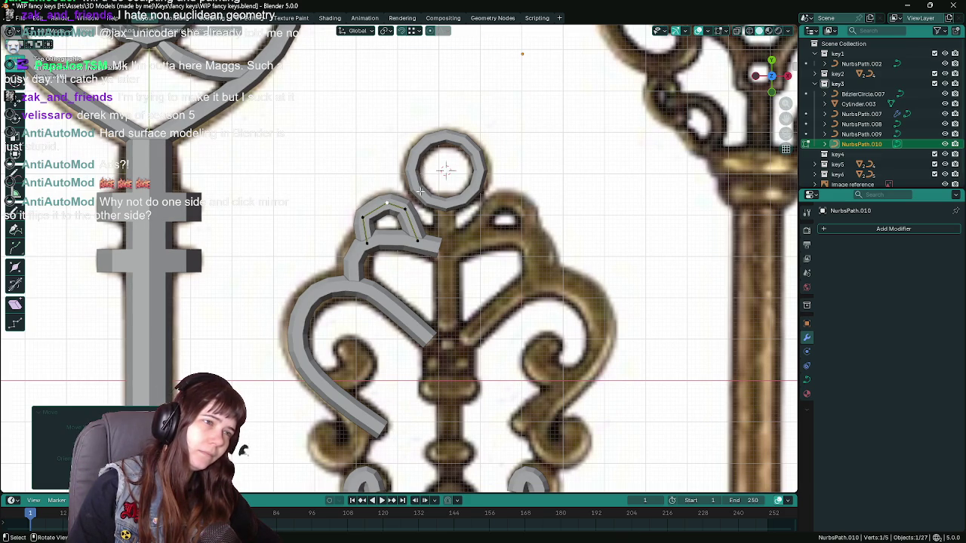
key(g)
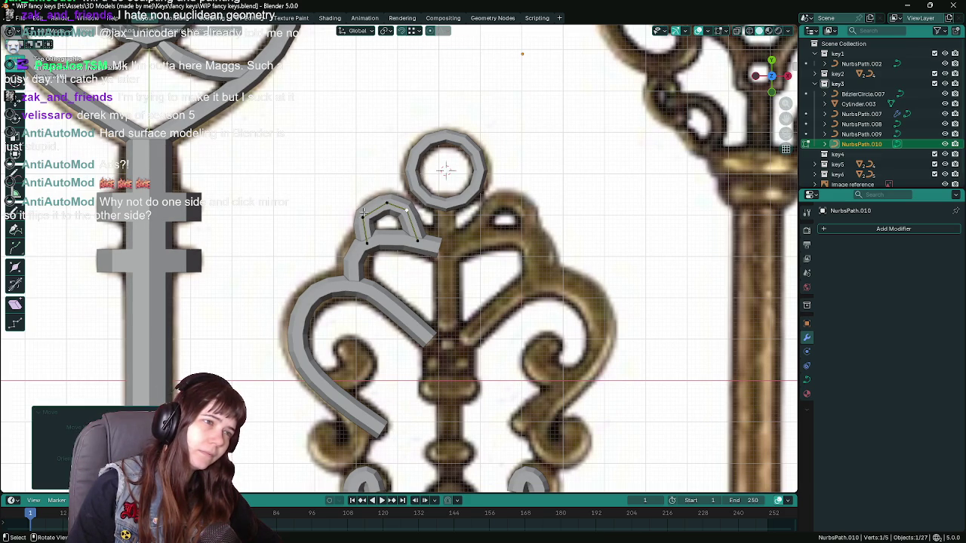
click(388, 181)
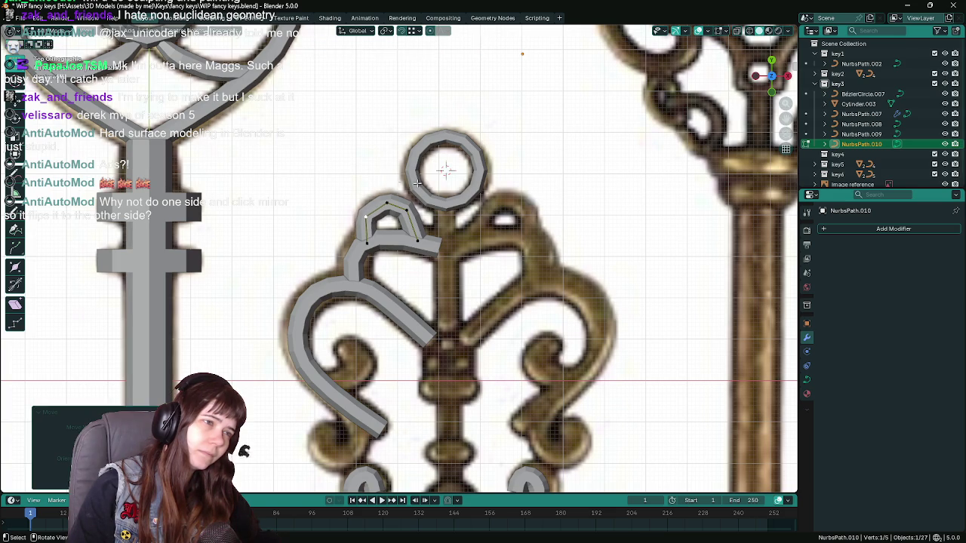
key(g)
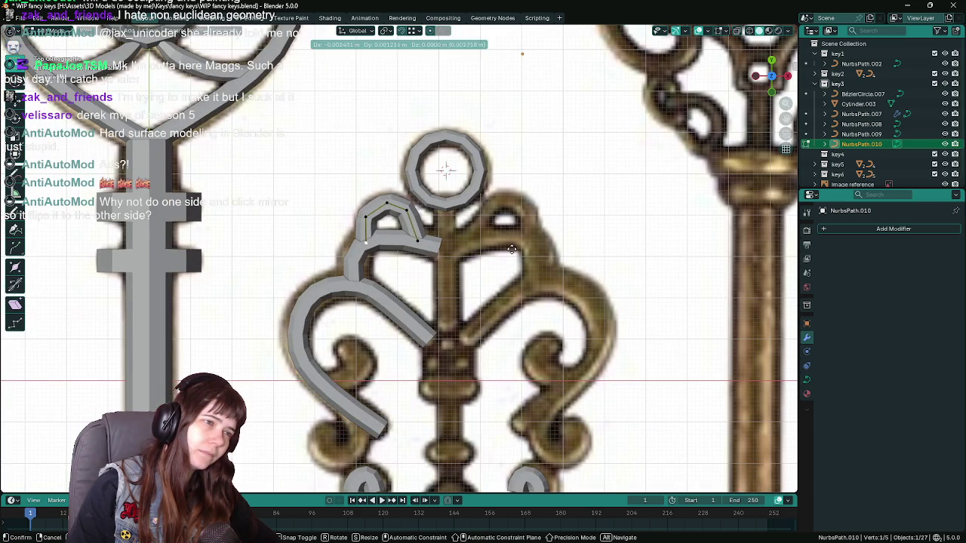
right_click(499, 247)
Move NurbsPath.009's end point into a small hook and save the file.
key(Tab)
click(407, 245)
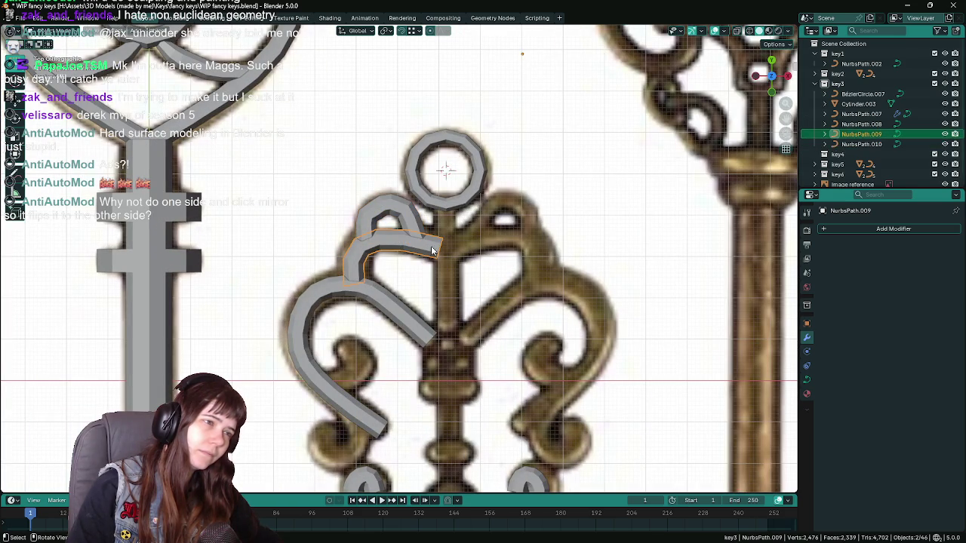
key(Tab)
click(340, 215)
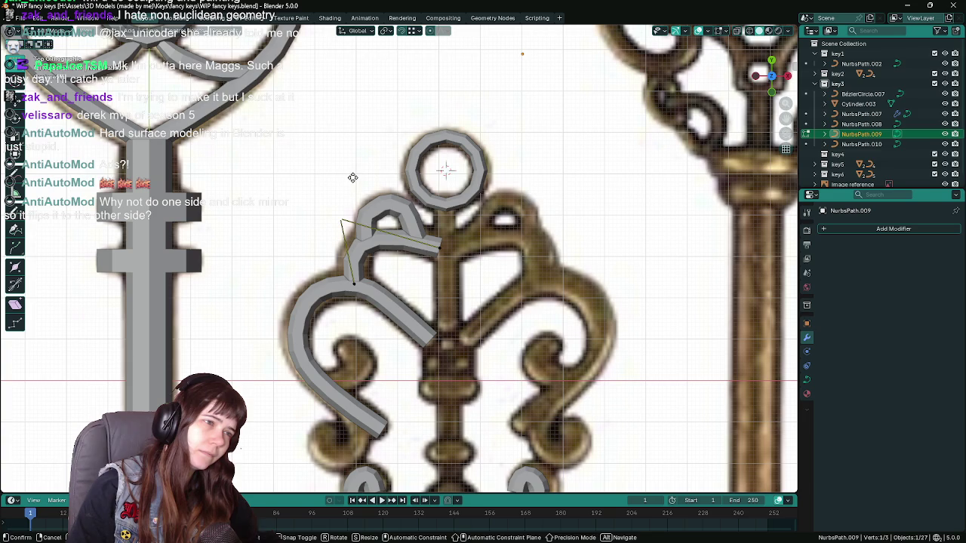
key(g)
right_click(352, 174)
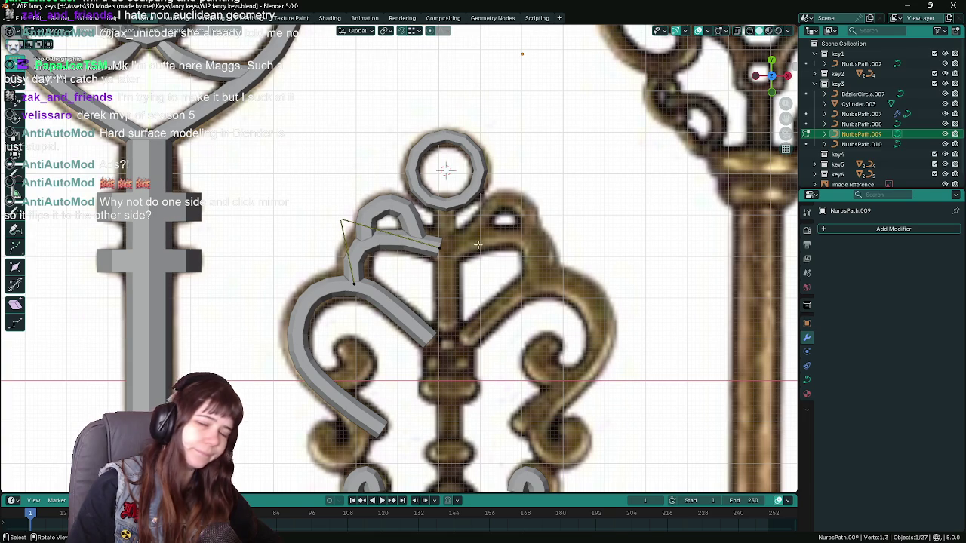
key(ctrl+s)
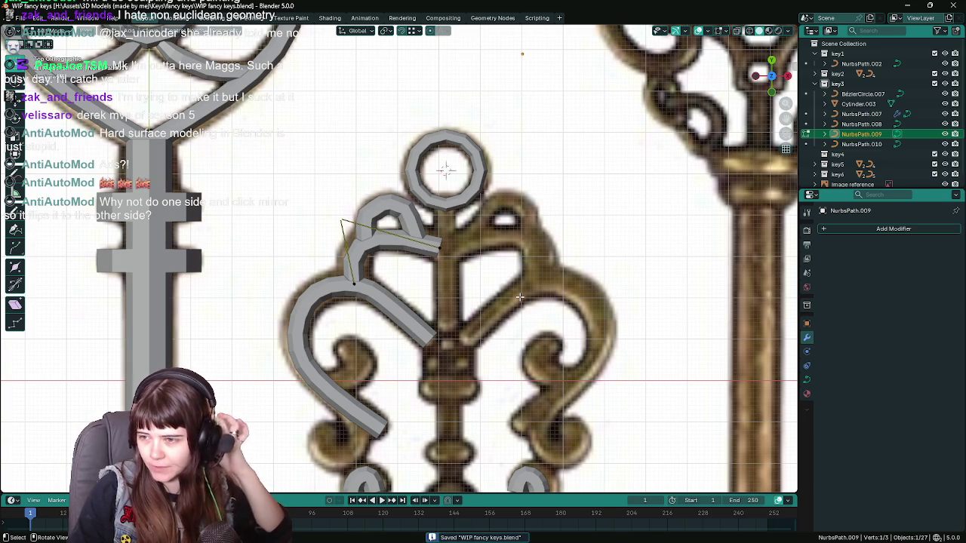
Leave Edit Mode and select the large lower curve NurbsPath.008.
scroll(519, 297, down, 1)
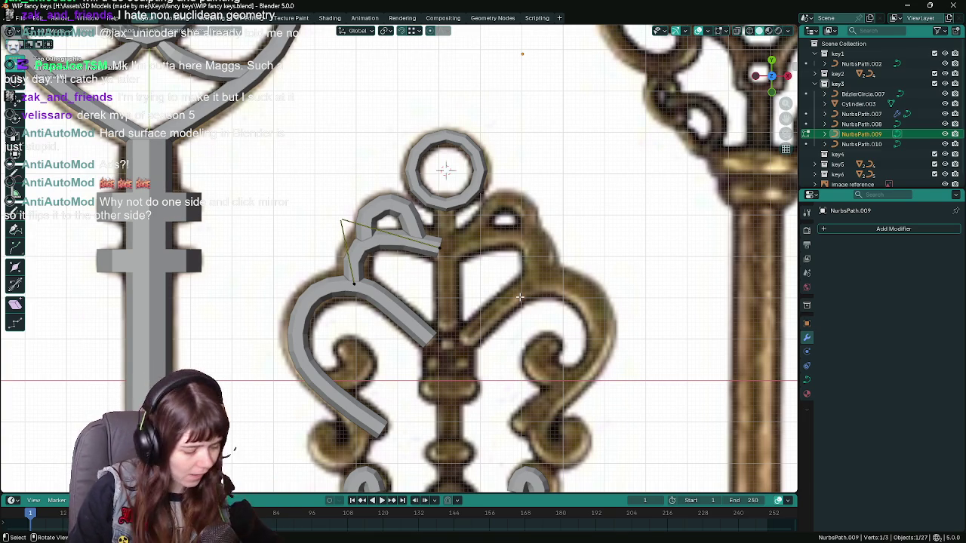
scroll(519, 298, down, 1)
scroll(452, 227, up, 2)
key(Tab)
scroll(419, 248, down, 2)
scroll(419, 248, up, 2)
click(418, 325)
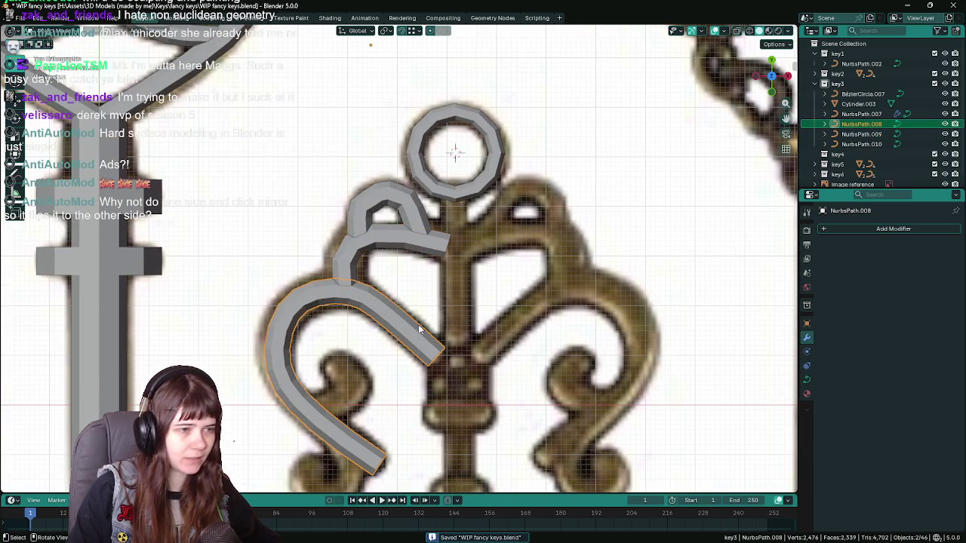
Give NurbsPath.008 a Mirror modifier using BezierCircle.007 as the mirror object.
click(875, 230)
click(736, 298)
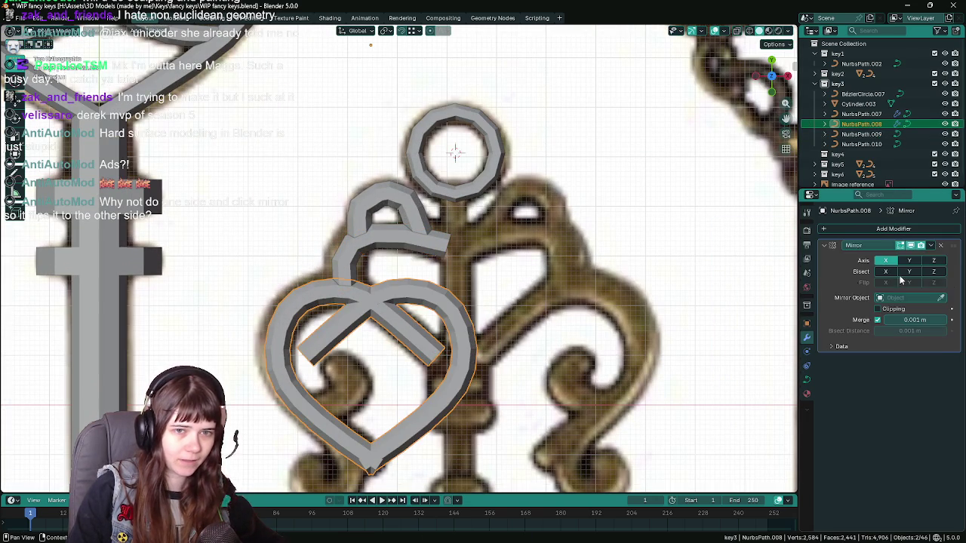
click(448, 189)
scroll(560, 402, down, 3)
scroll(567, 294, up, 1)
scroll(565, 299, up, 3)
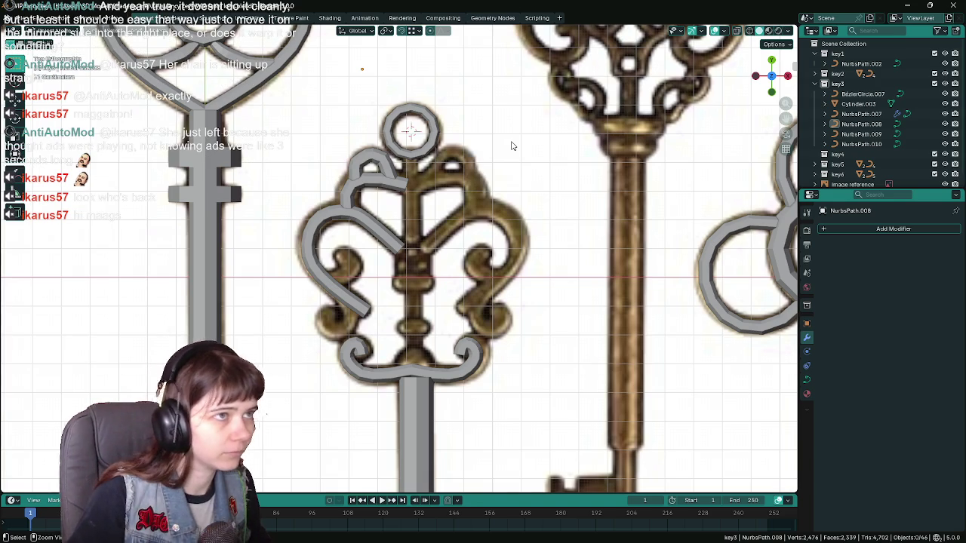
Save, then split a point of NurbsPath.008 off into a new curve, NurbsPath.011.
key(ctrl+s)
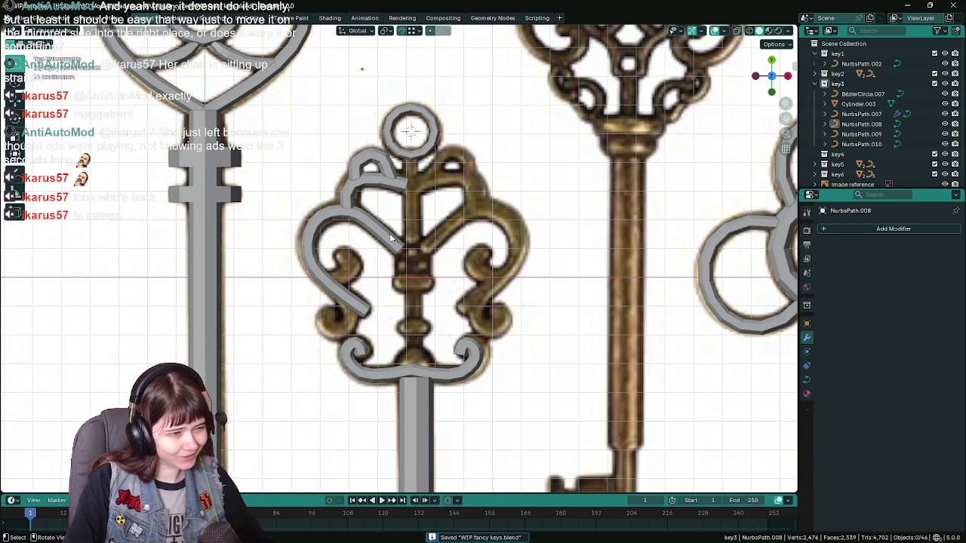
click(347, 289)
scroll(369, 277, up, 1)
click(384, 157)
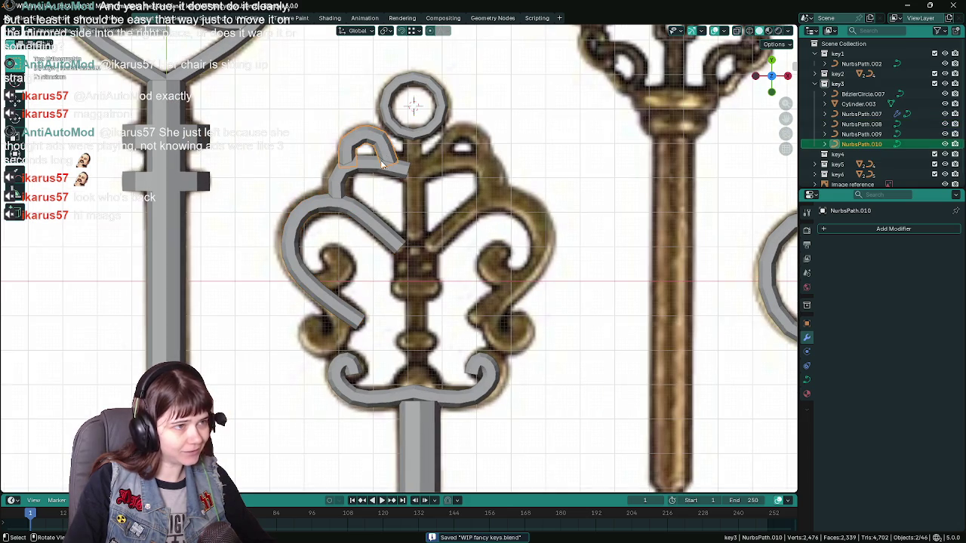
click(316, 287)
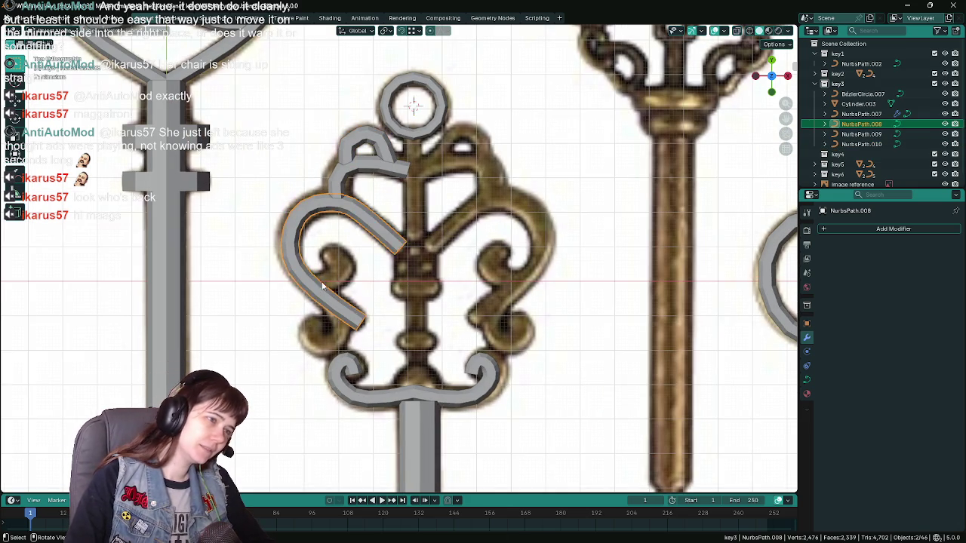
key(Tab)
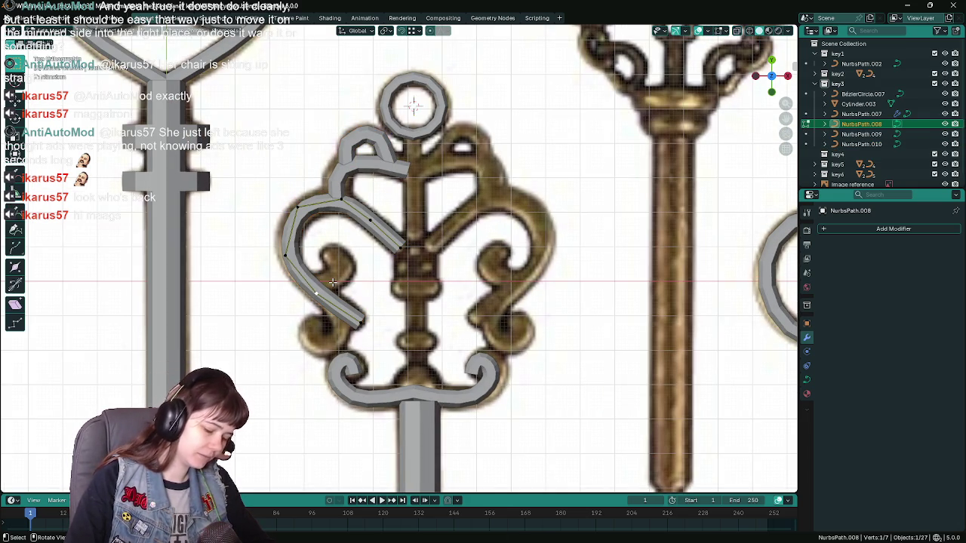
key(p)
key(Tab)
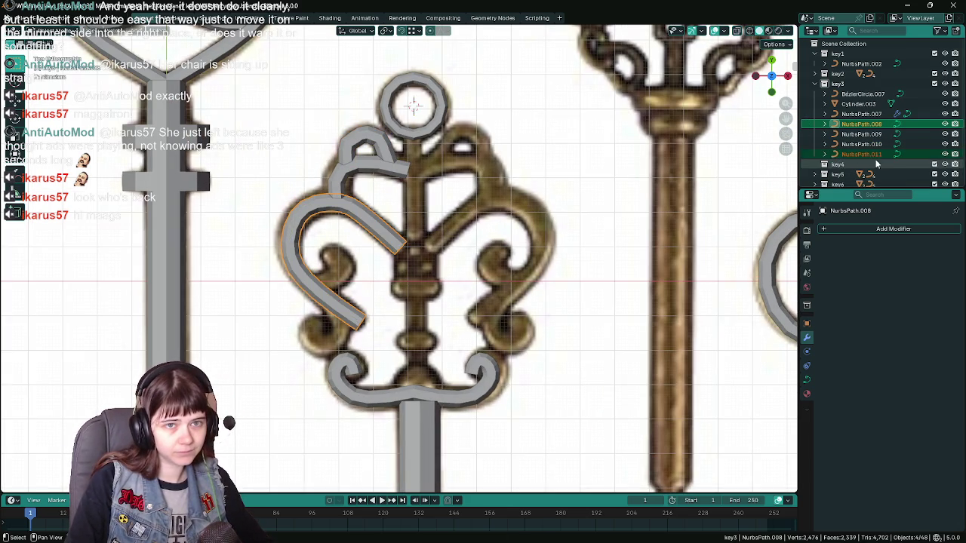
key(Tab)
Extrude NurbsPath.011 into a segment and shape its points to curl inside the left scroll.
scroll(319, 291, up, 1)
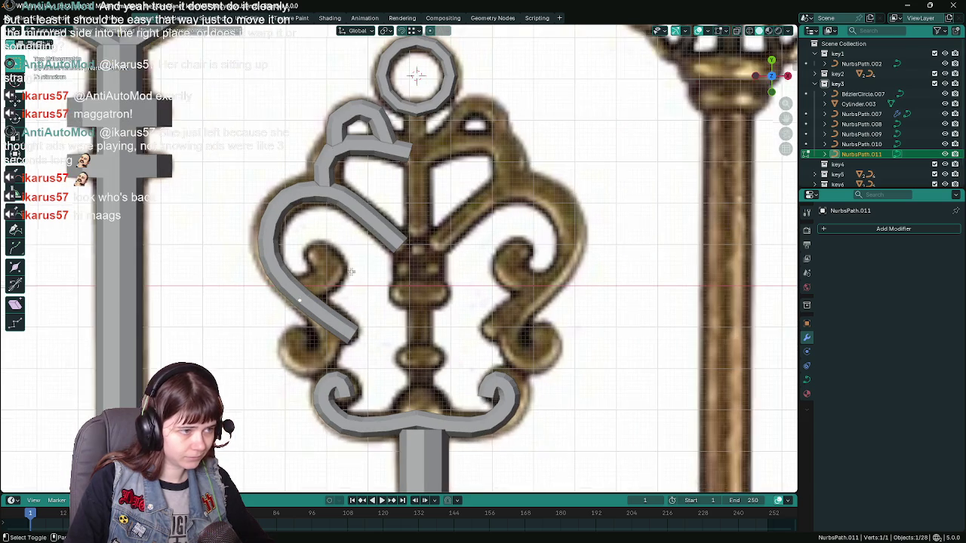
key(e)
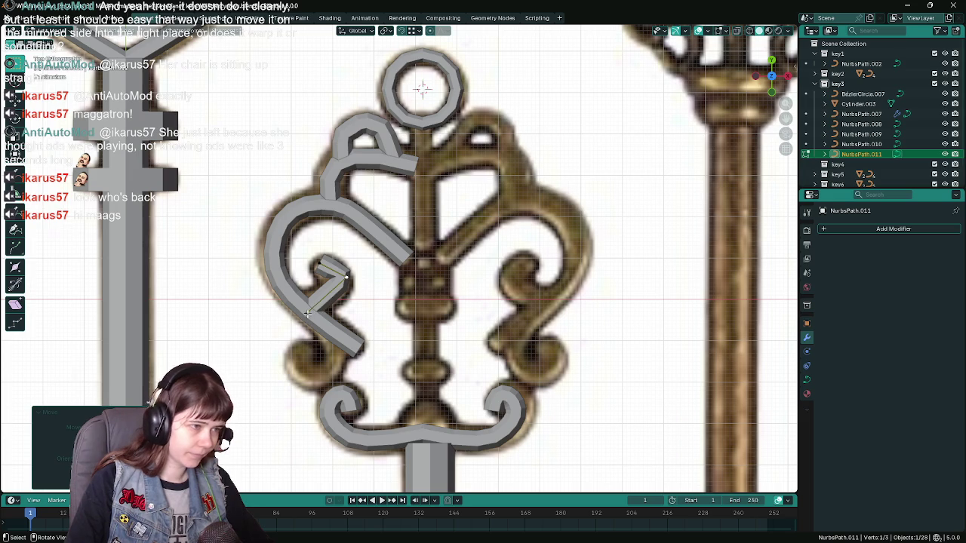
click(394, 309)
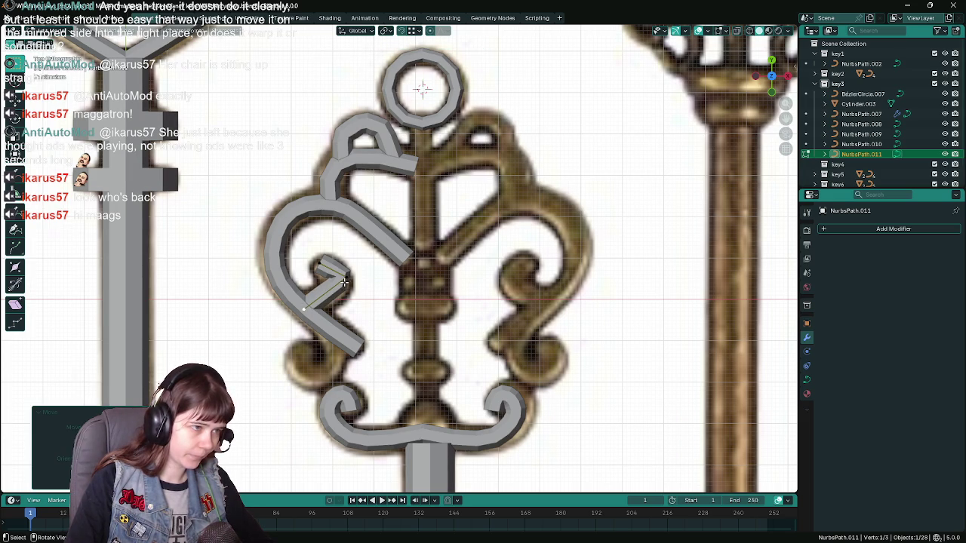
right_click(329, 291)
click(329, 291)
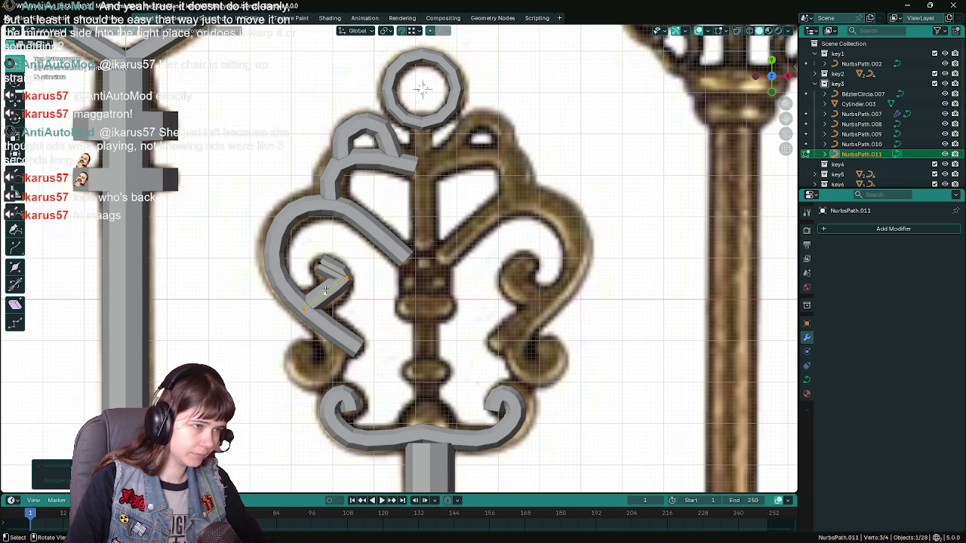
key(g)
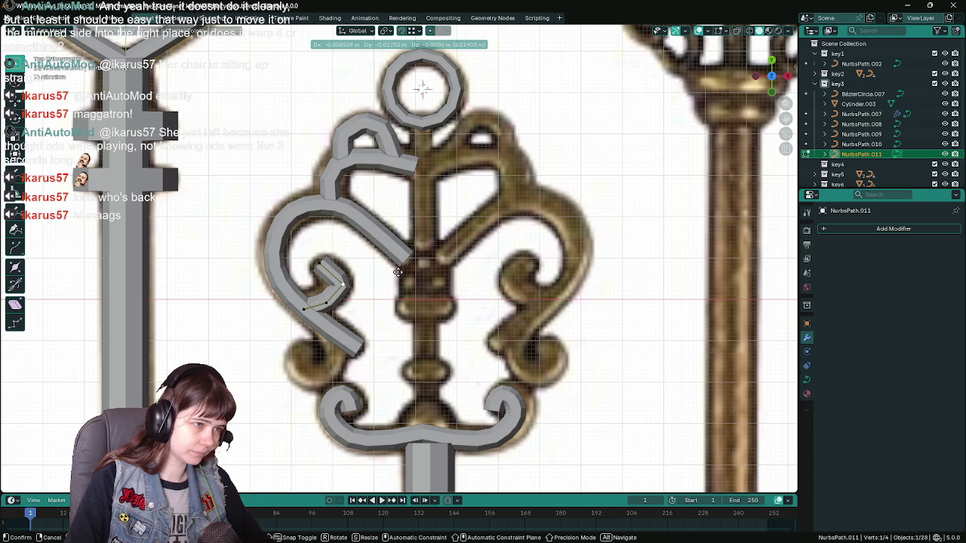
click(398, 270)
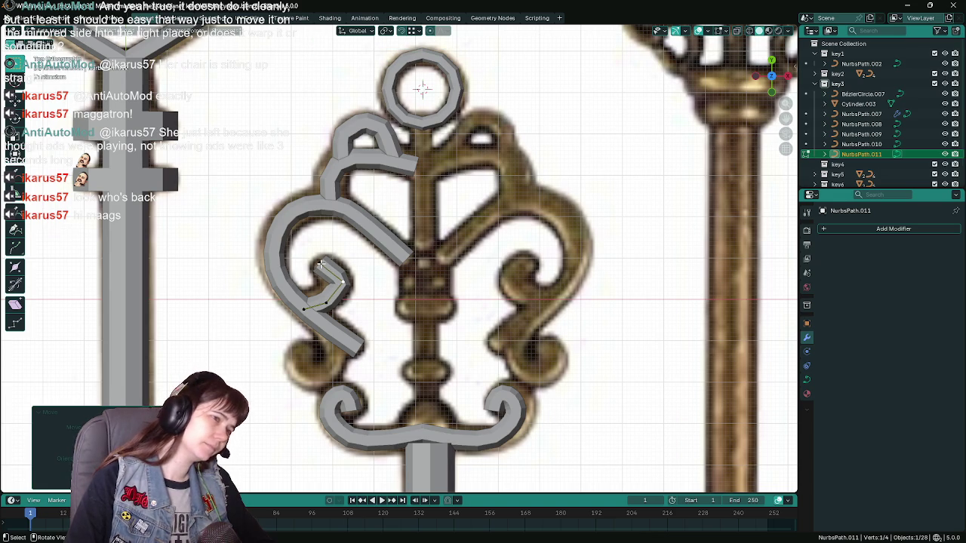
key(g)
click(379, 299)
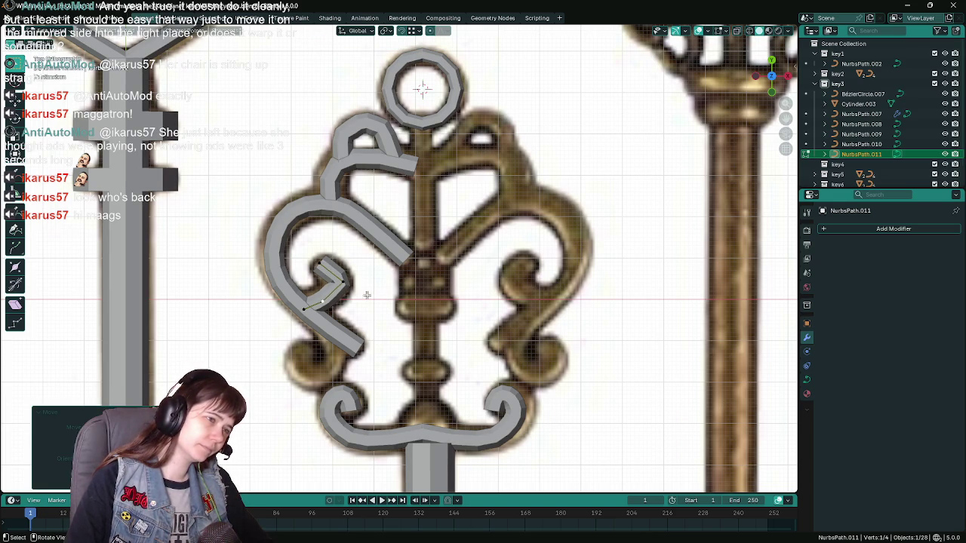
key(g)
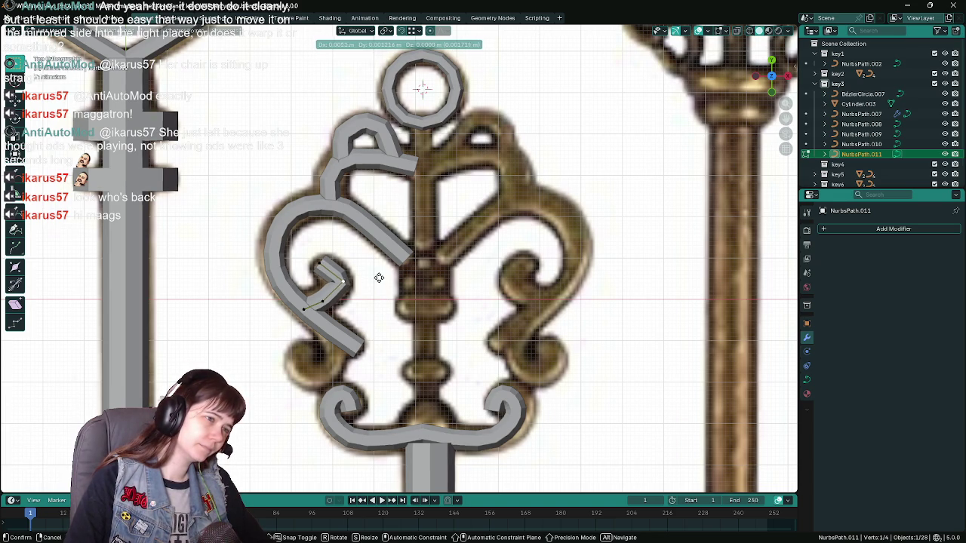
click(379, 278)
Save the file and return to editing NurbsPath.008's control points.
ctrl+scroll(377, 277, down, 3)
key(ctrl+s)
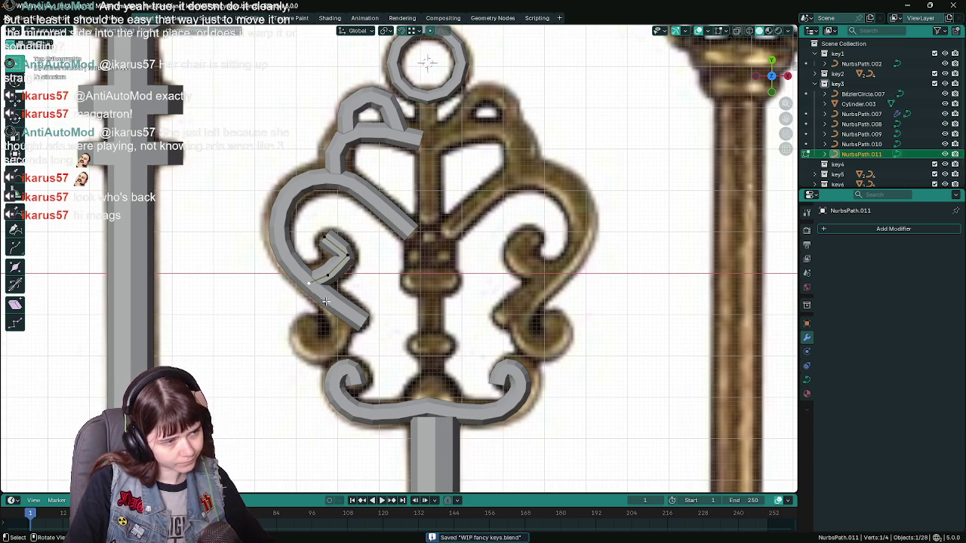
key(Tab)
click(335, 307)
key(Tab)
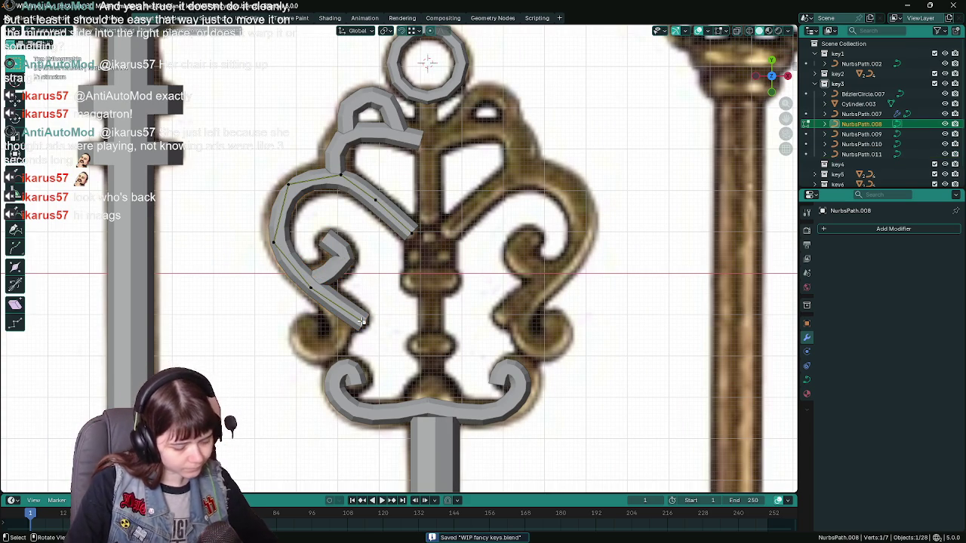
Split a point off into NurbsPath.012 and extrude two new points from its end.
key(Tab)
click(431, 305)
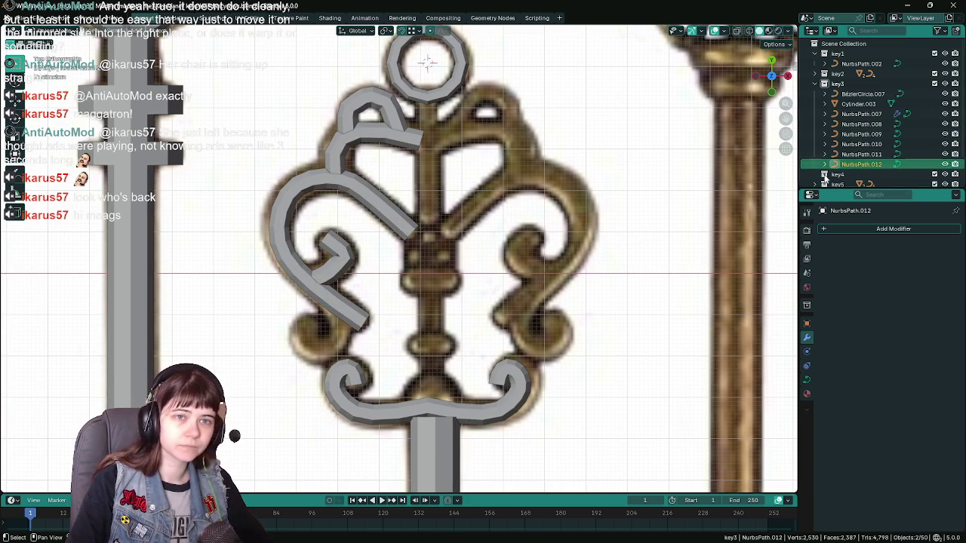
key(Tab)
key(g)
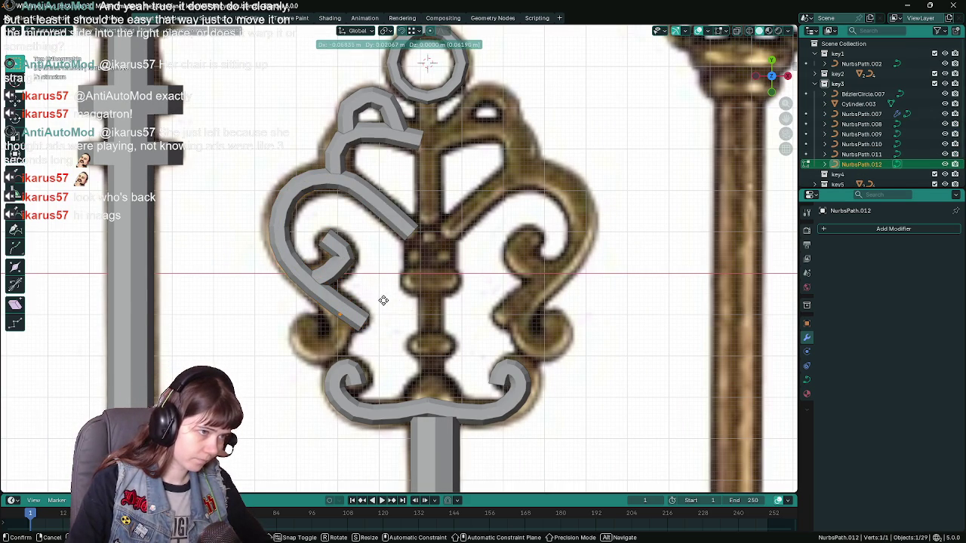
click(385, 296)
key(e)
click(387, 331)
key(e)
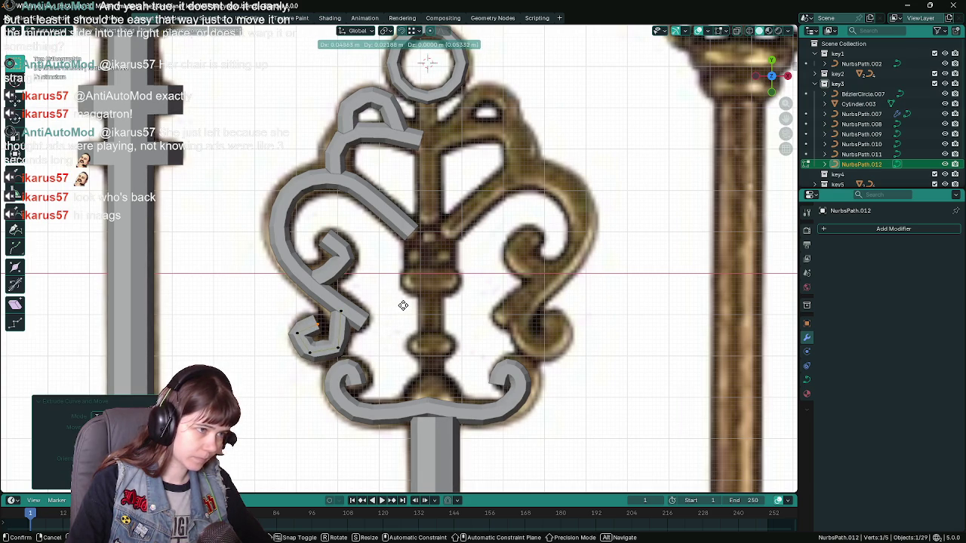
click(385, 317)
Pull the curve end down-left and reposition the points along the small hook.
drag(293, 330, 279, 343)
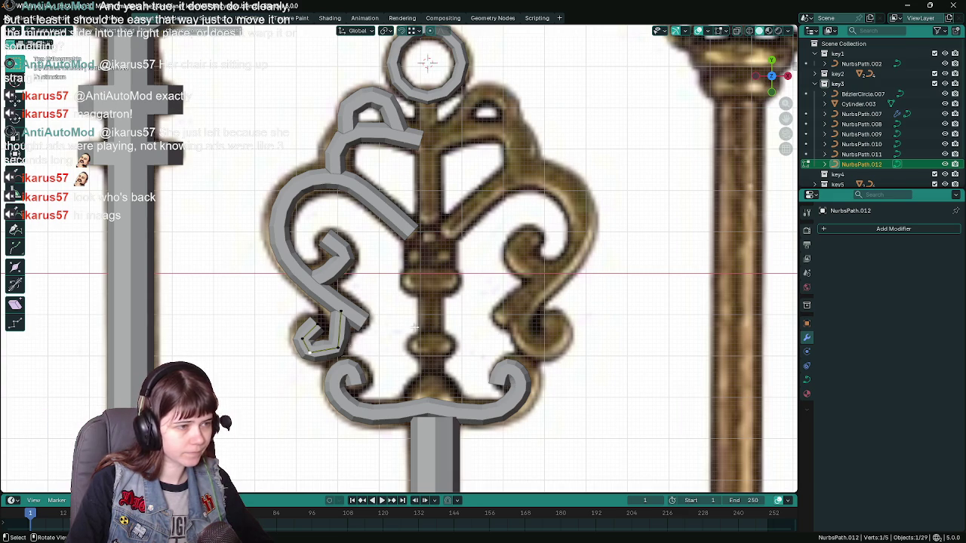
key(g)
key(Escape)
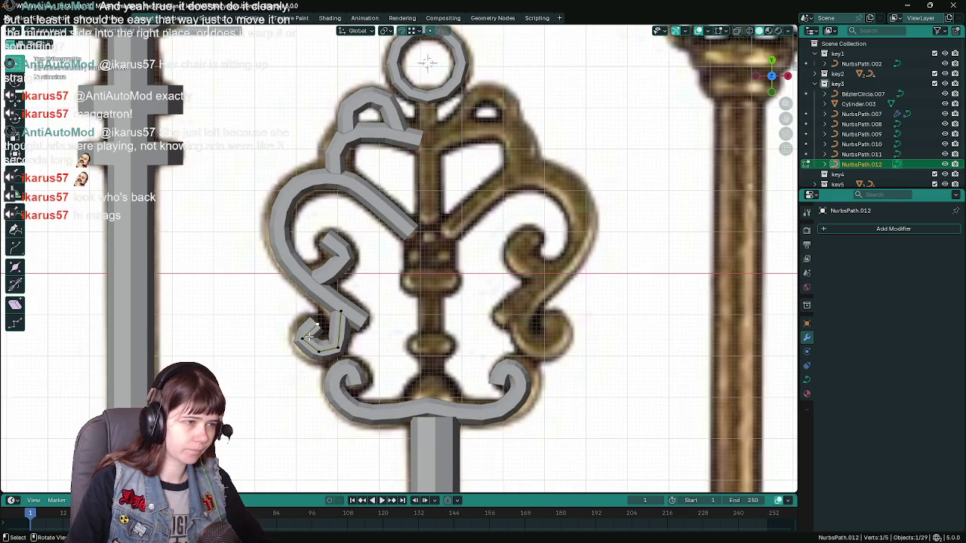
key(g)
click(385, 317)
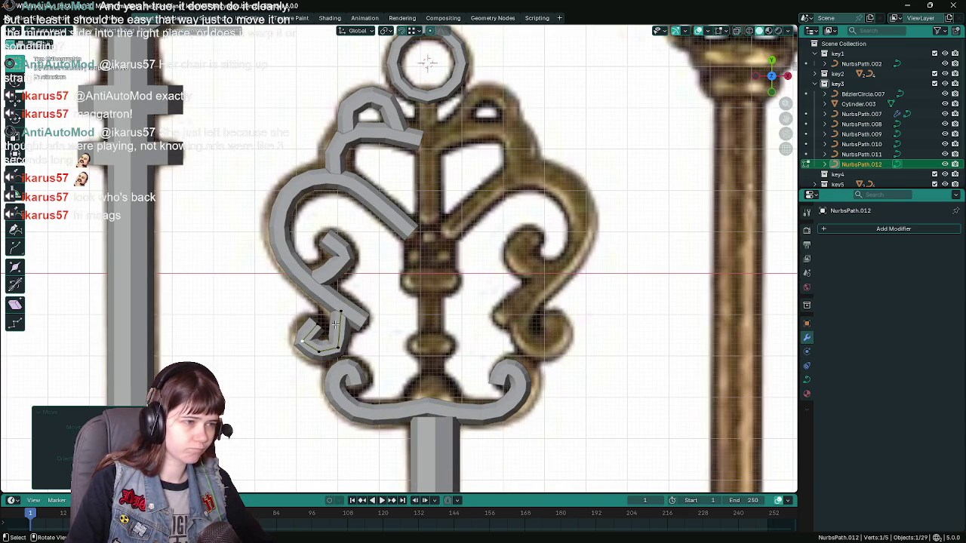
key(g)
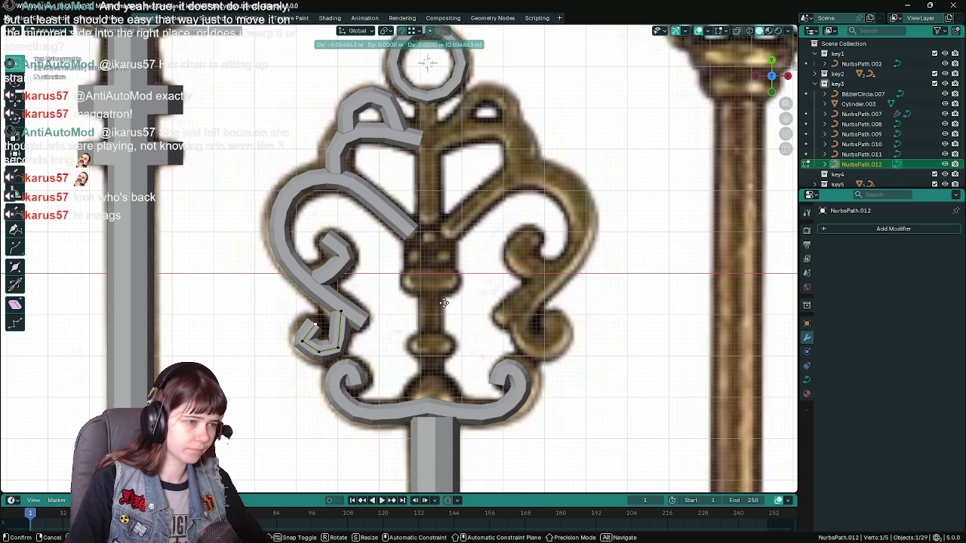
click(396, 330)
scroll(396, 329, down, 5)
Move the selected points, then dissolve the extra vertex from the hook curve.
key(Tab)
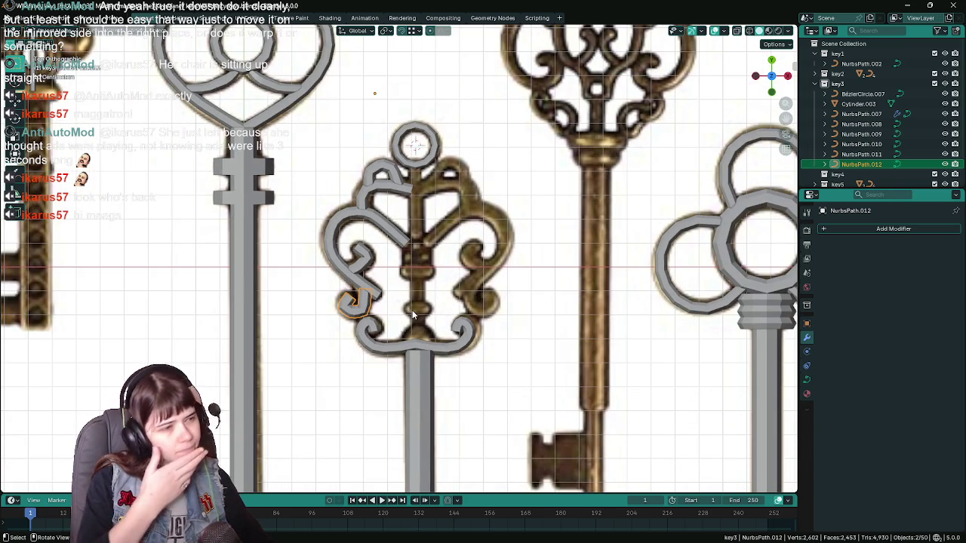
scroll(412, 310, up, 5)
key(Tab)
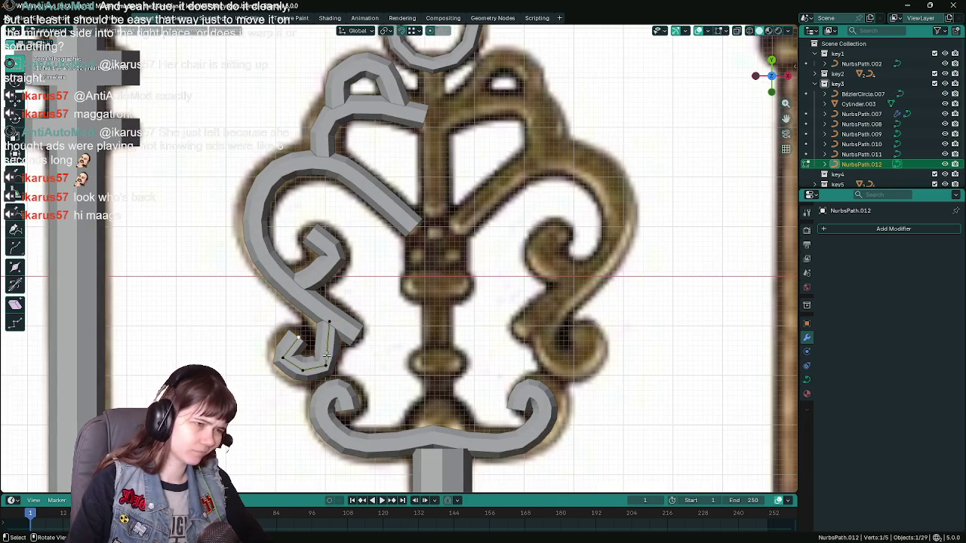
scroll(463, 342, down, 2)
key(g)
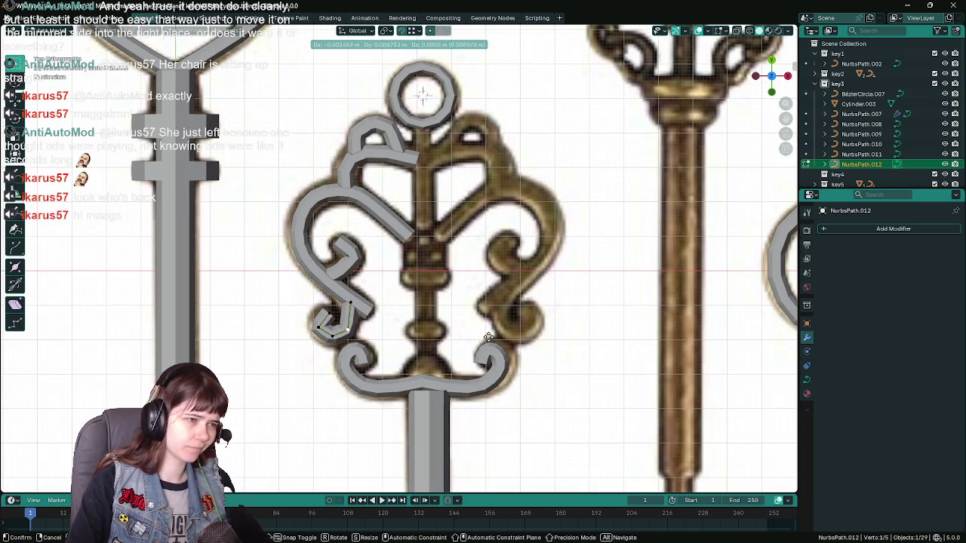
click(487, 335)
key(x)
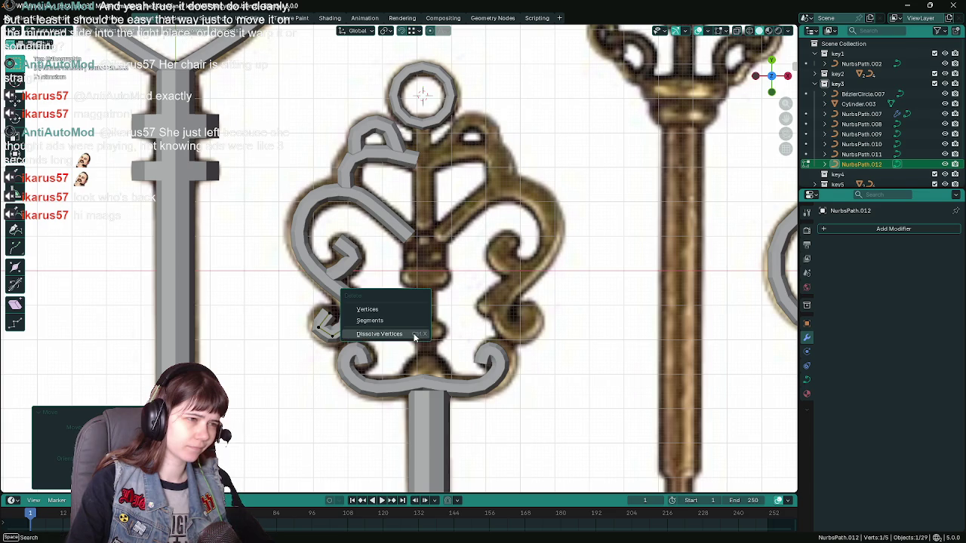
click(413, 335)
Fine-tune the remaining end points, check the key's shape, and save the file.
key(g)
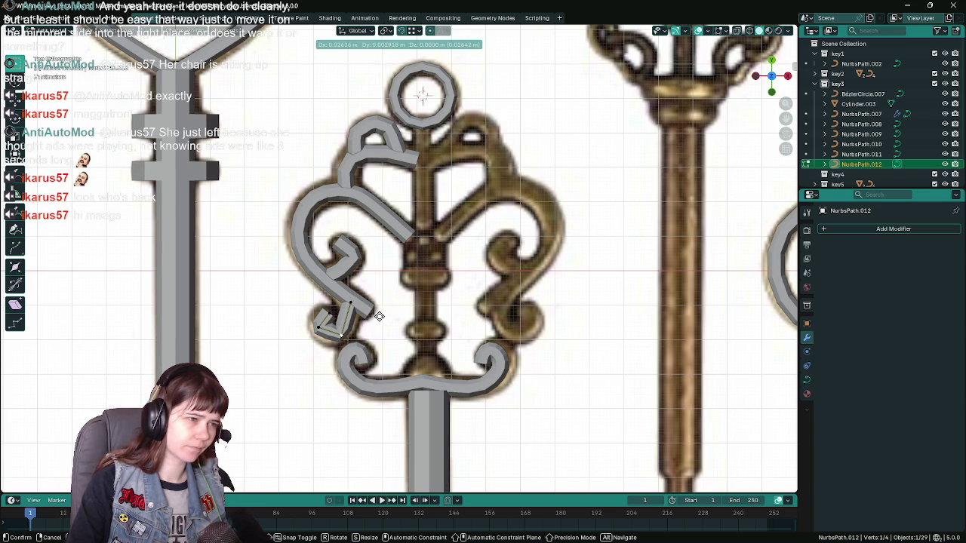
click(379, 316)
key(g)
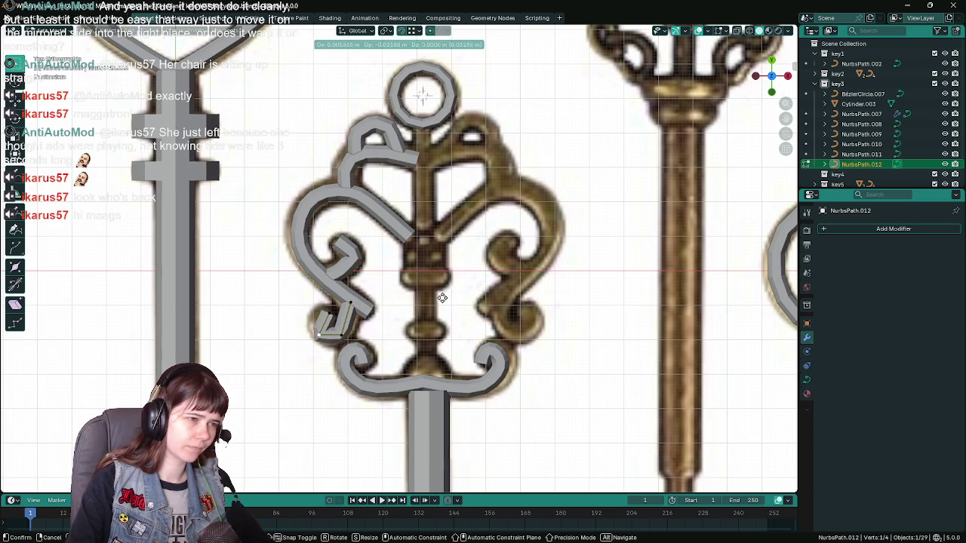
click(444, 297)
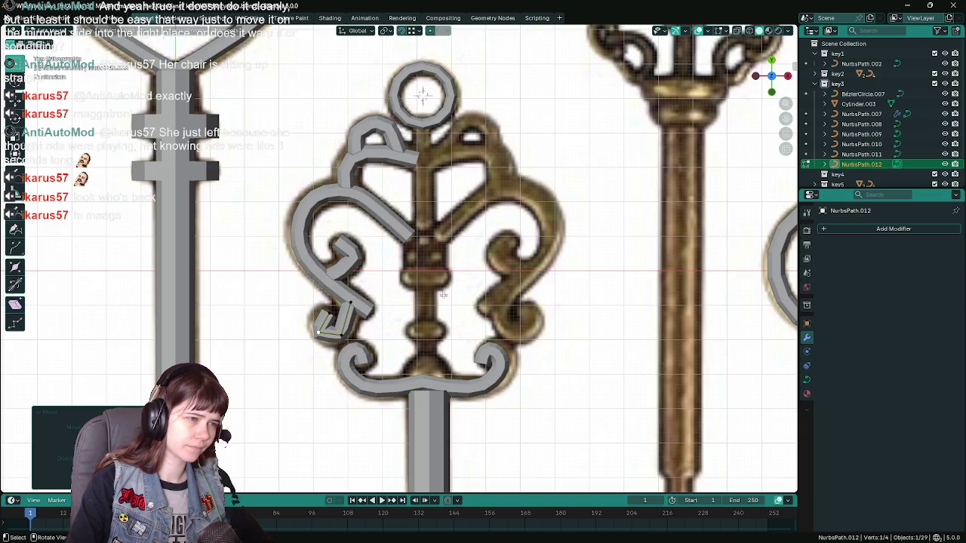
key(Tab)
scroll(444, 296, down, 3)
scroll(445, 300, up, 4)
scroll(443, 300, down, 3)
scroll(423, 299, down, 3)
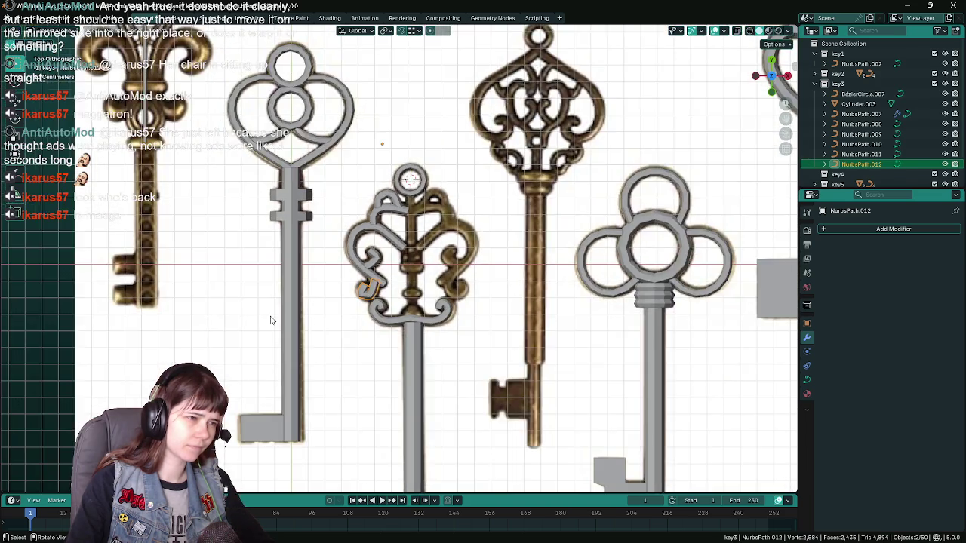
scroll(211, 301, down, 4)
scroll(402, 293, up, 8)
scroll(402, 293, up, 2)
key(Tab)
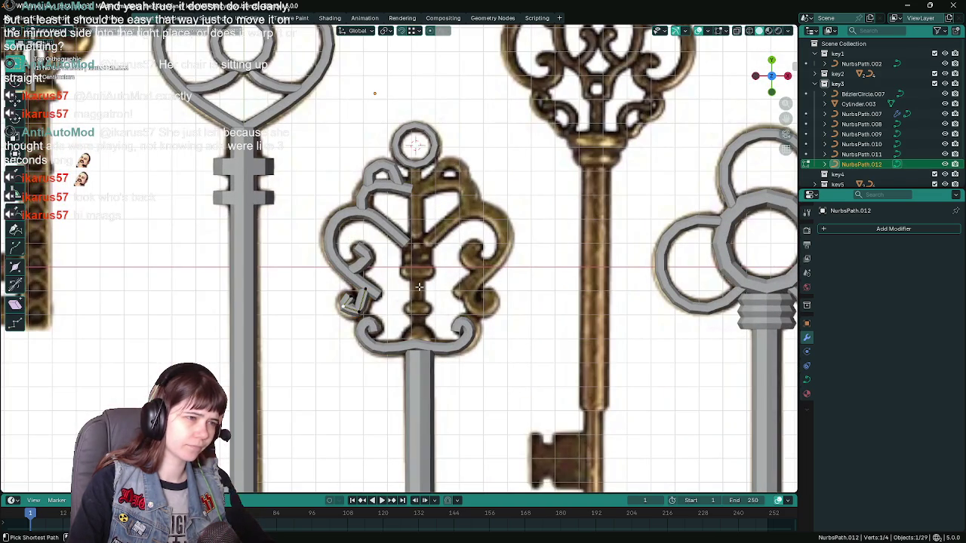
key(Tab)
scroll(419, 286, down, 2)
key(ctrl+s)
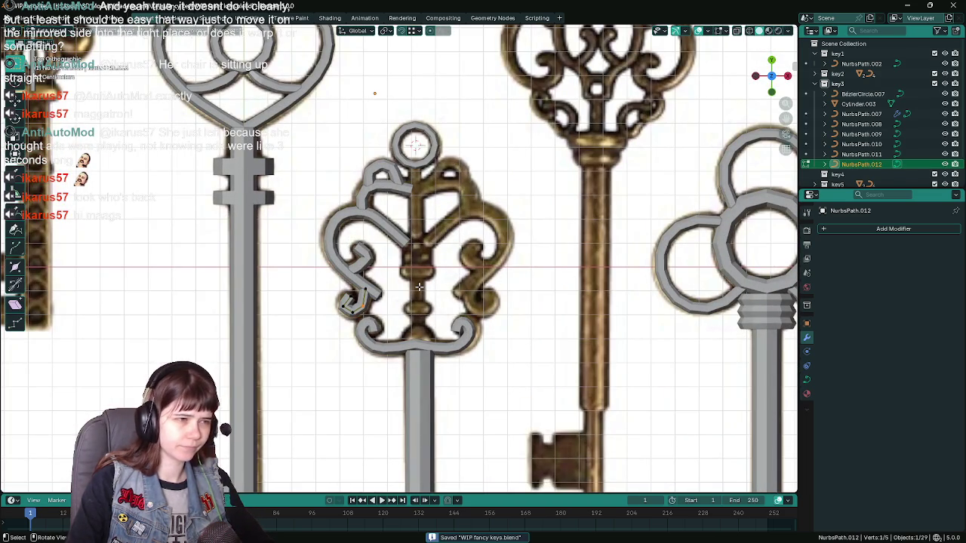
scroll(201, 289, down, 2)
scroll(202, 289, down, 4)
Deselect the traced curve and add a new NURBS path to the scene.
click(201, 289)
scroll(511, 280, up, 3)
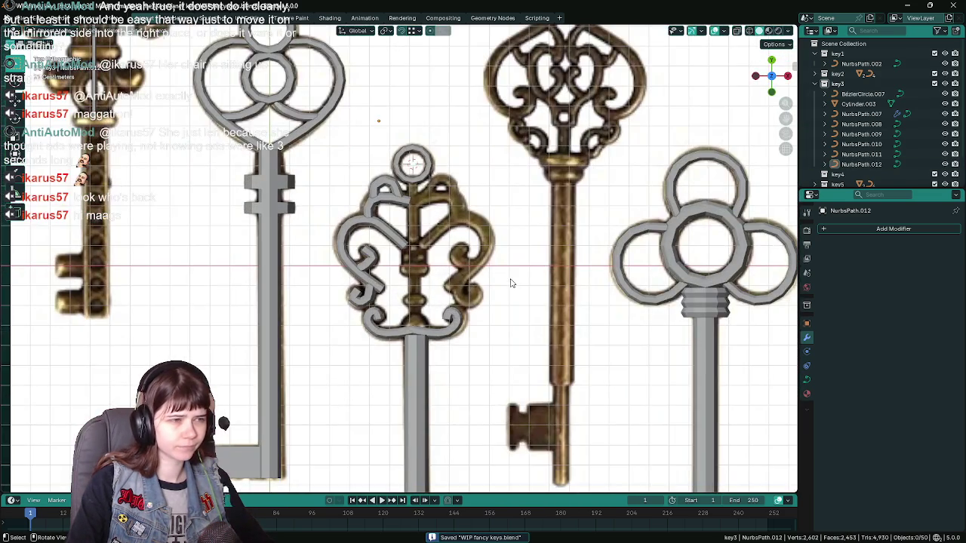
scroll(511, 280, up, 2)
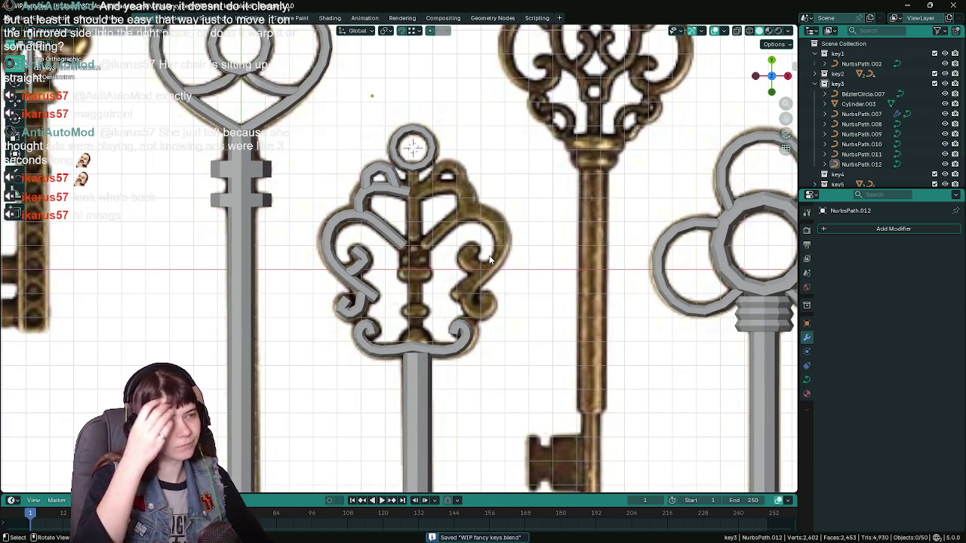
scroll(426, 260, up, 2)
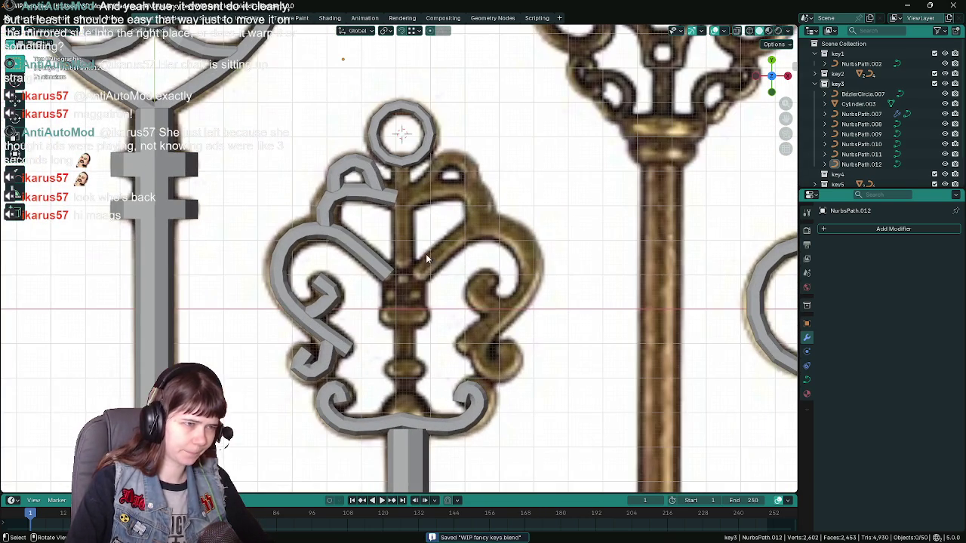
key(shift+a)
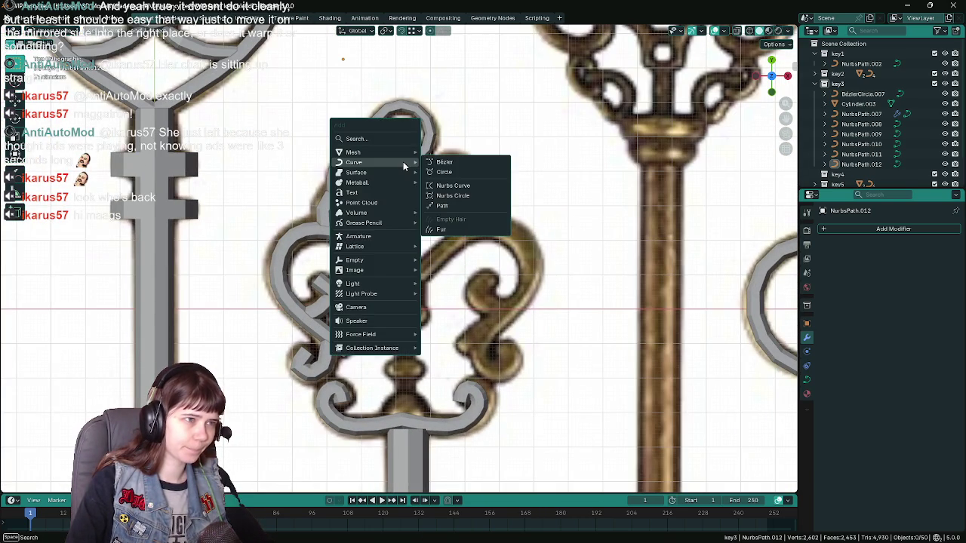
click(461, 205)
Delete the stray NurbsPath.013's points and then the whole path object.
scroll(270, 194, down, 4)
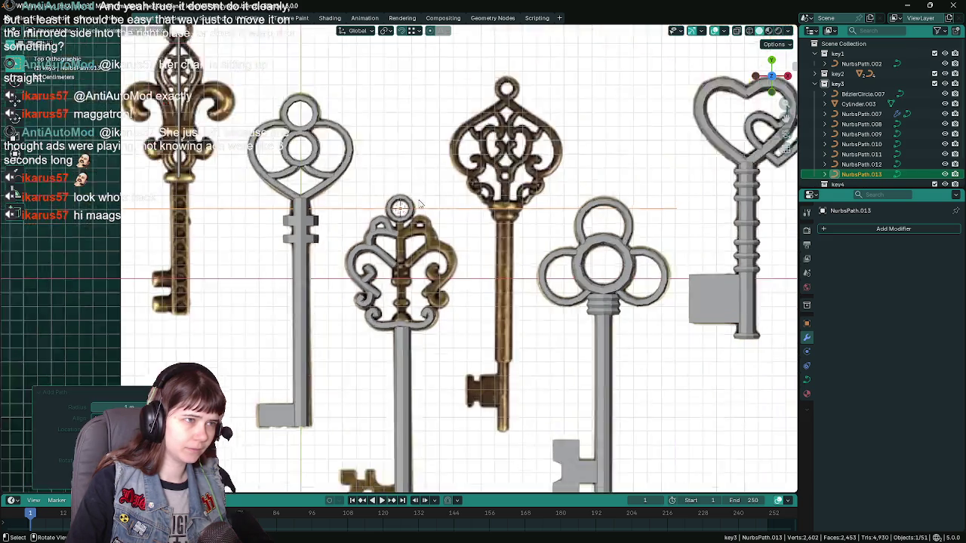
scroll(154, 218, up, 1)
scroll(153, 218, up, 2)
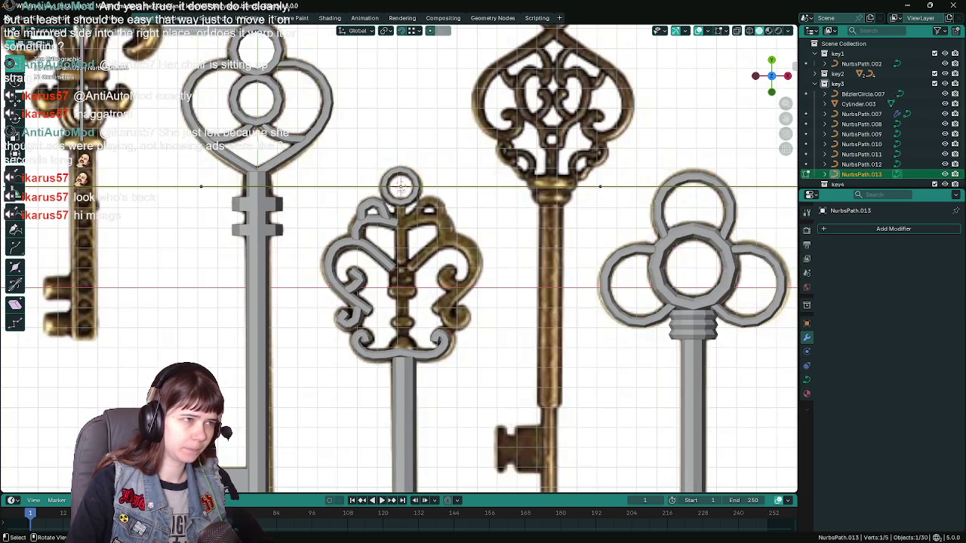
scroll(189, 191, down, 5)
drag(189, 192, 471, 247)
key(x)
click(456, 219)
scroll(569, 229, up, 3)
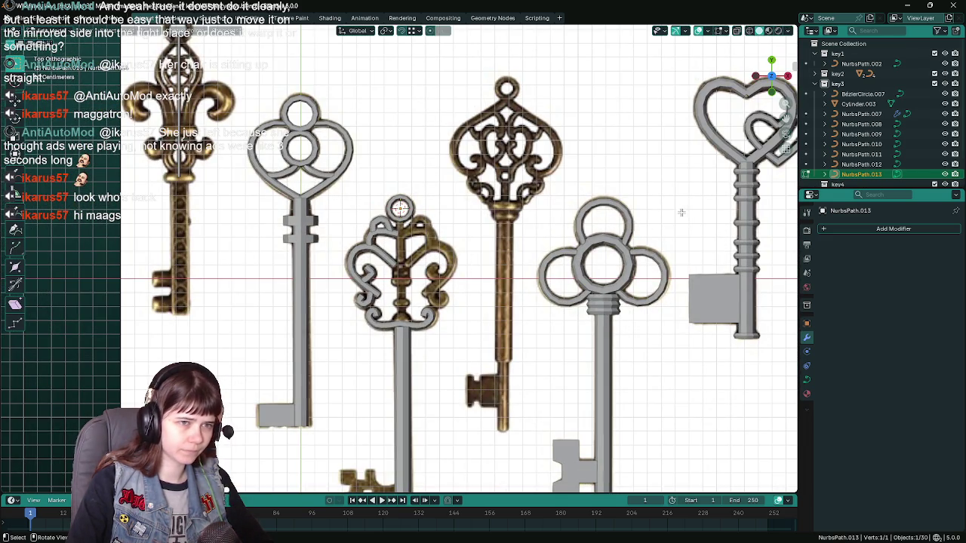
key(Tab)
key(Delete)
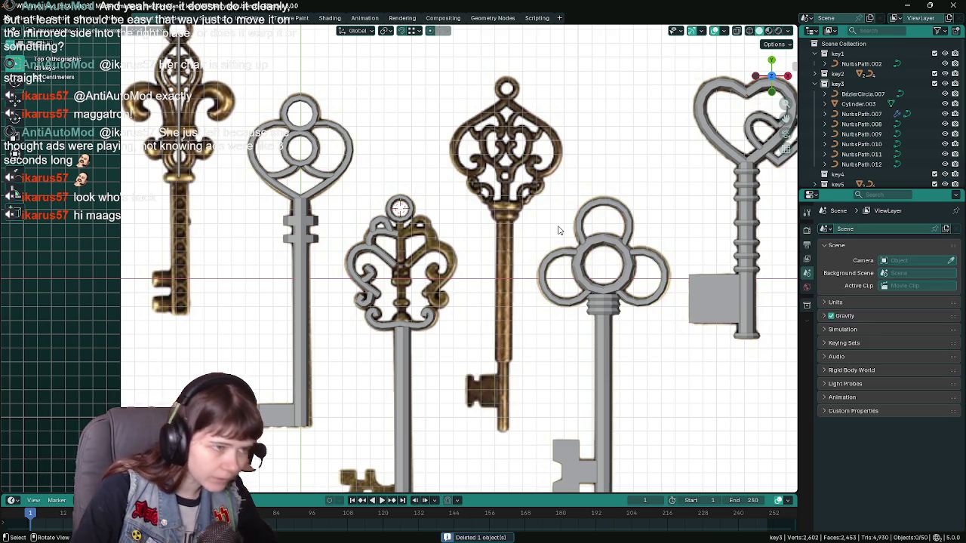
scroll(407, 224, up, 4)
Duplicate the top ring BézierCircle.007 in place and select the copy BézierCircle.008.
click(402, 163)
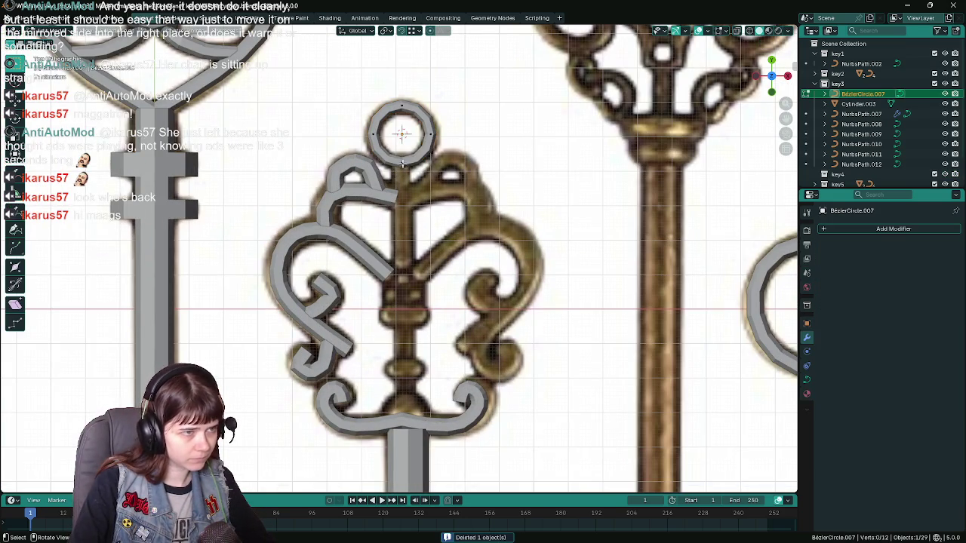
key(p)
key(Tab)
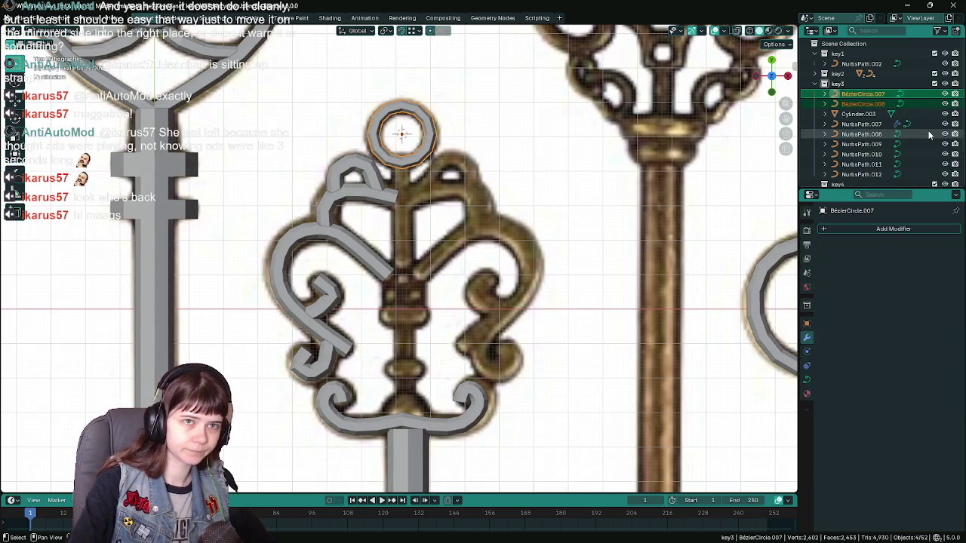
click(862, 103)
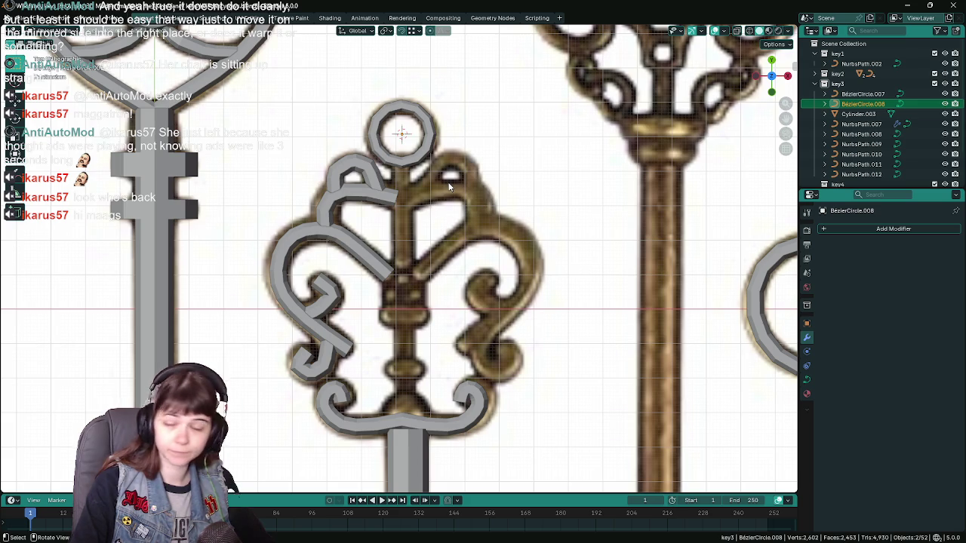
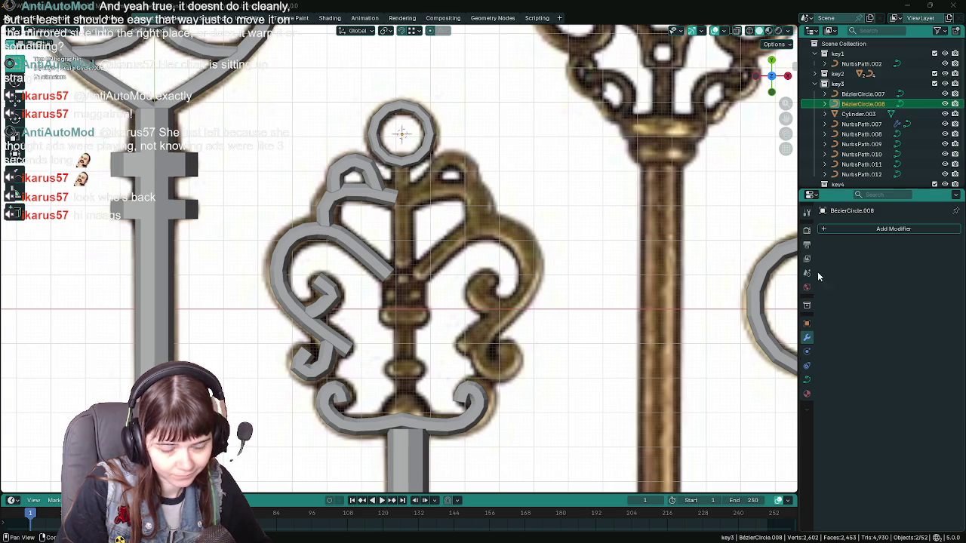
Save the project and delete the small curve piece under the ring.
key(ctrl+s)
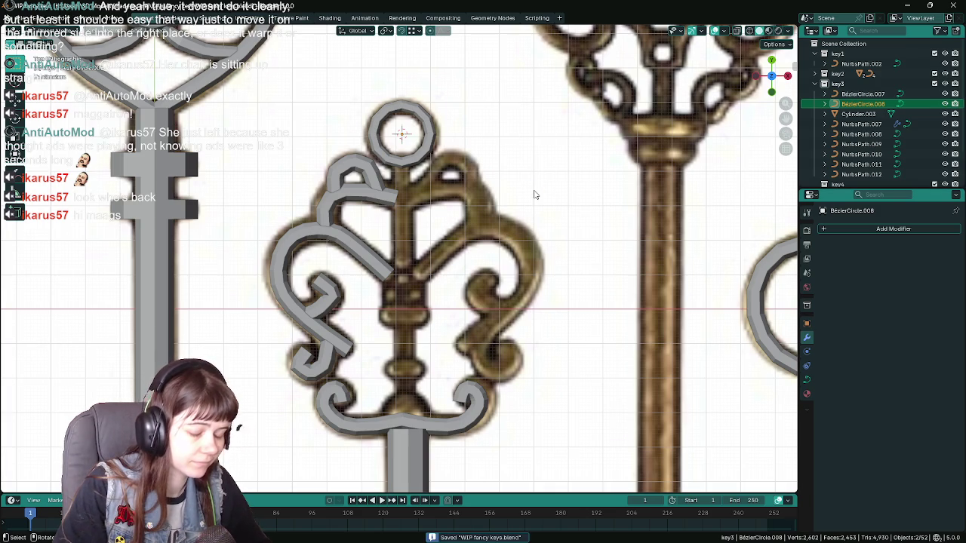
key(Tab)
scroll(381, 200, up, 1)
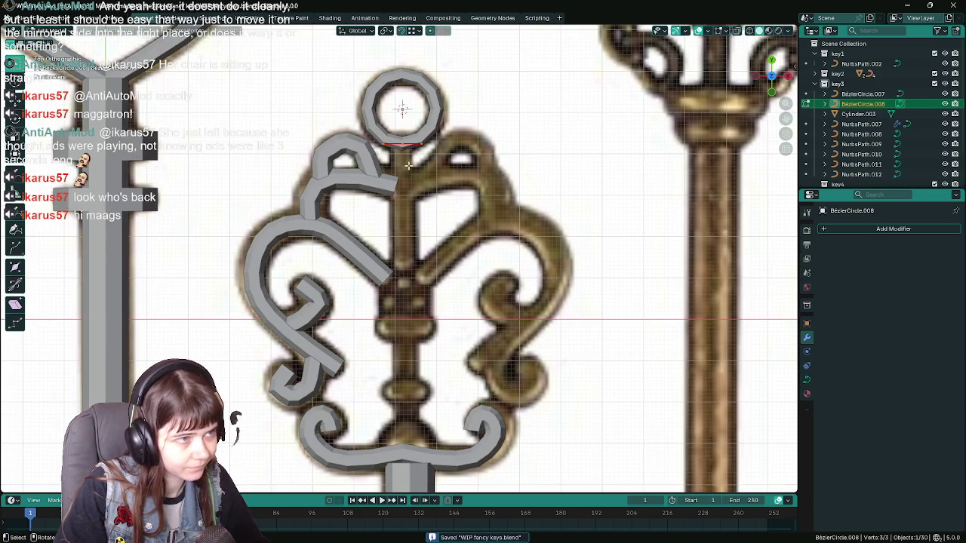
scroll(409, 164, down, 1)
key(Tab)
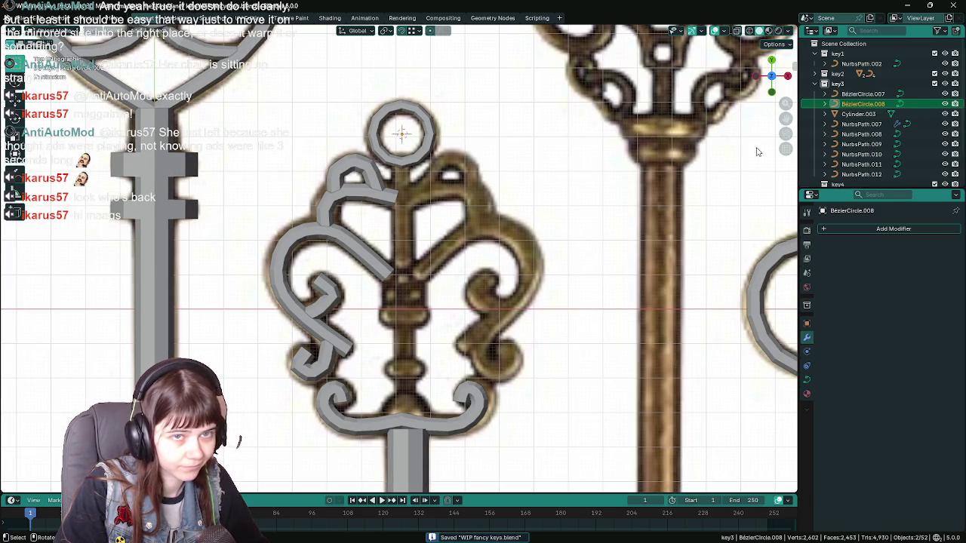
key(Tab)
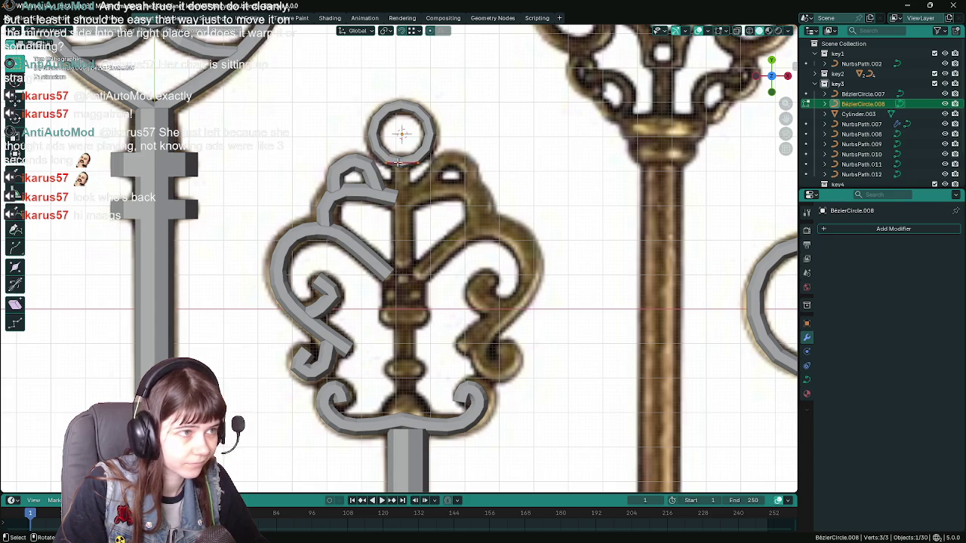
key(g)
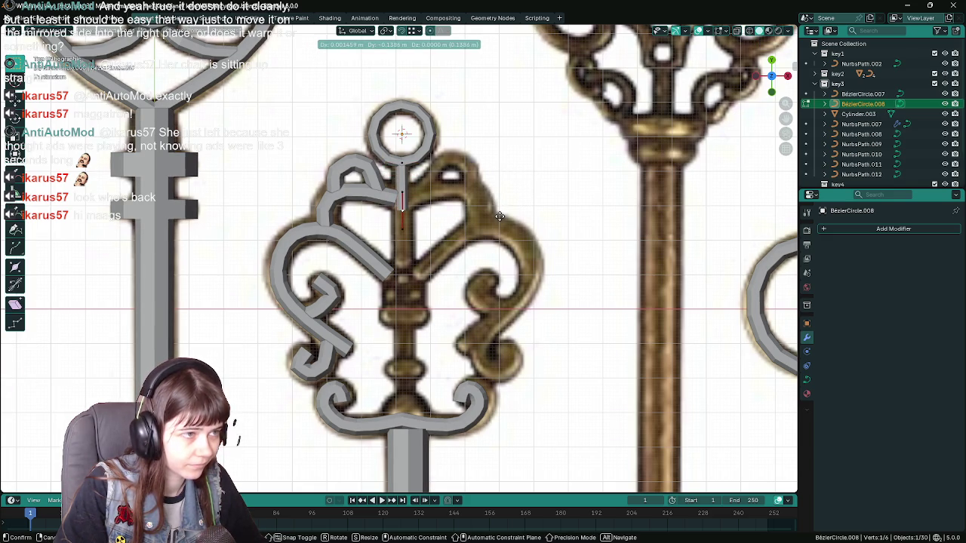
key(Escape)
key(Tab)
key(Delete)
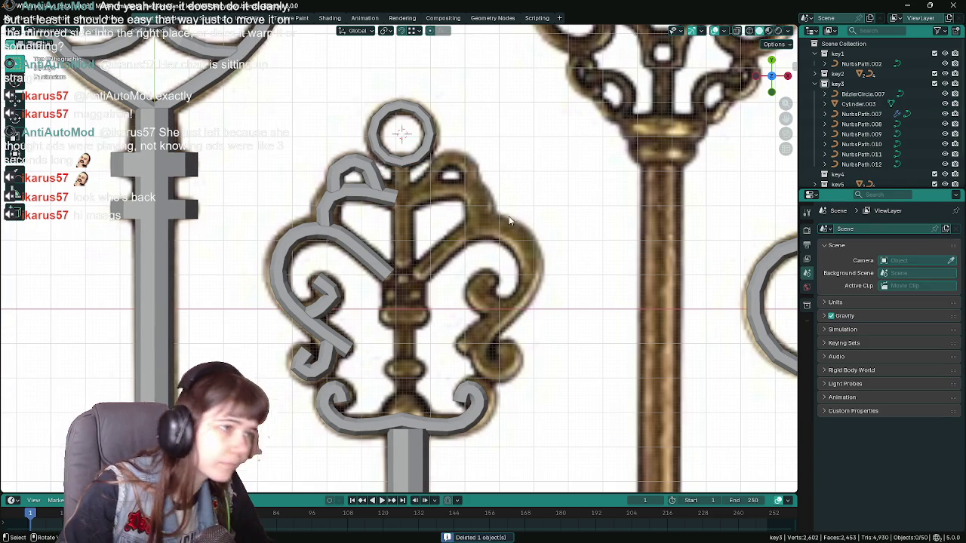
Separate an end point of the upper-left scroll into its own new curve and select it.
click(387, 197)
key(Tab)
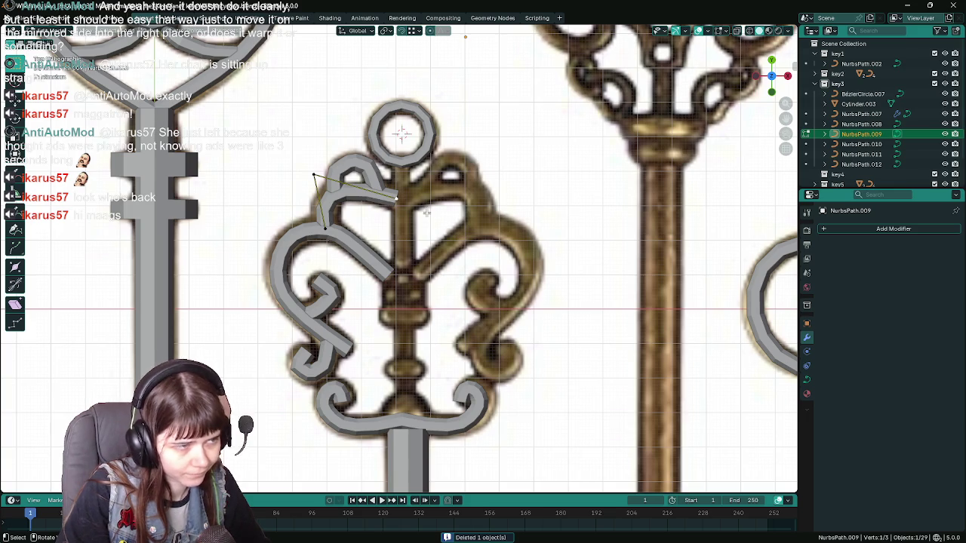
key(p)
key(Tab)
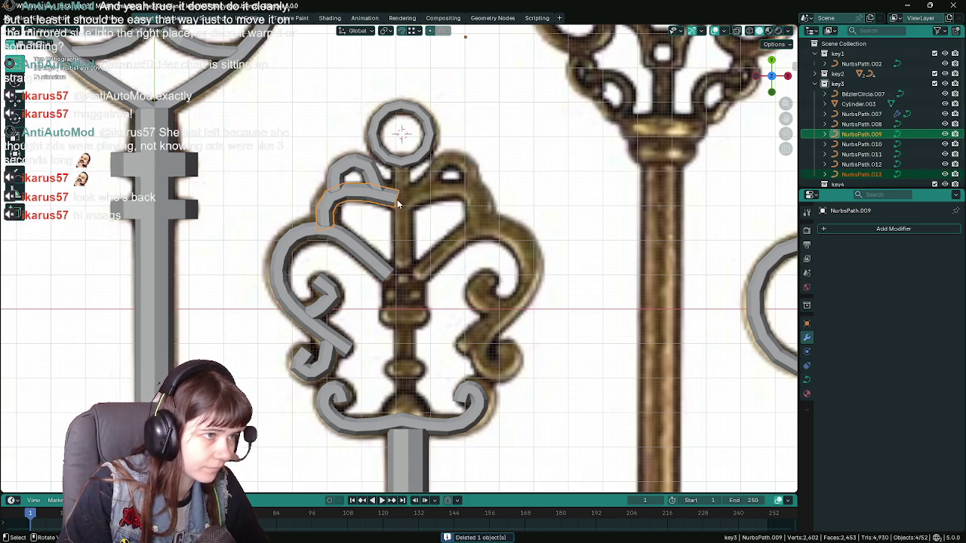
click(861, 174)
Move the split-off curve and its single point up near the ring.
key(g)
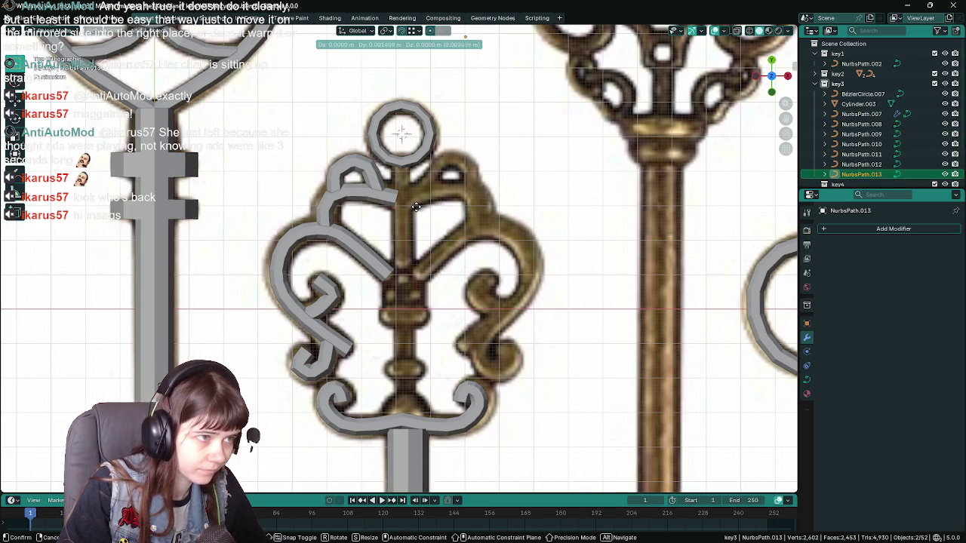
click(442, 193)
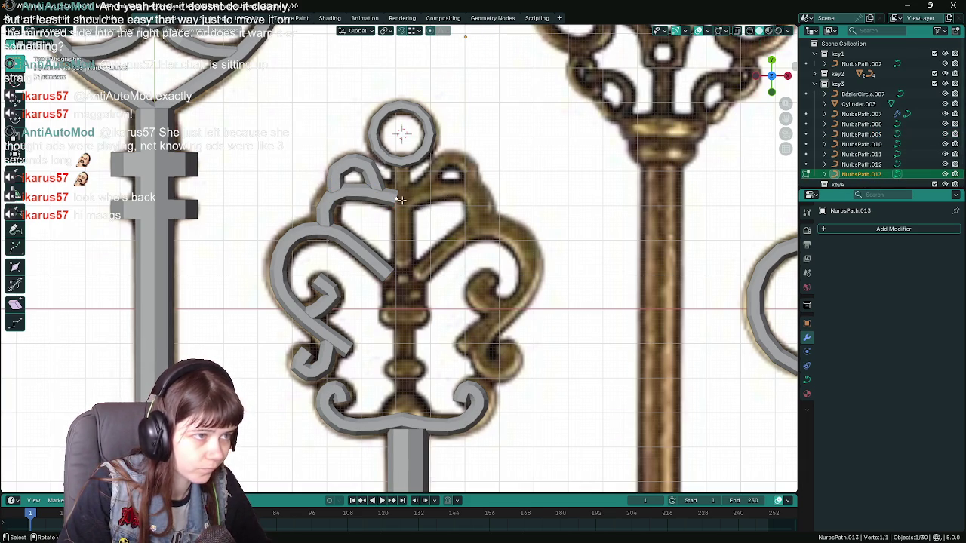
scroll(398, 199, up, 2)
key(g)
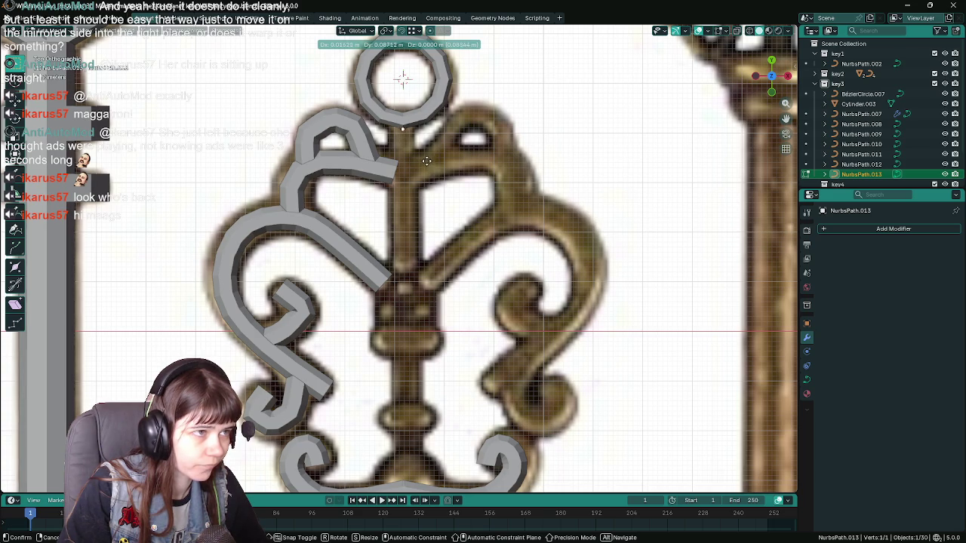
click(426, 158)
scroll(426, 158, down, 3)
shift+middle_drag(446, 185, 421, 230)
scroll(403, 218, up, 5)
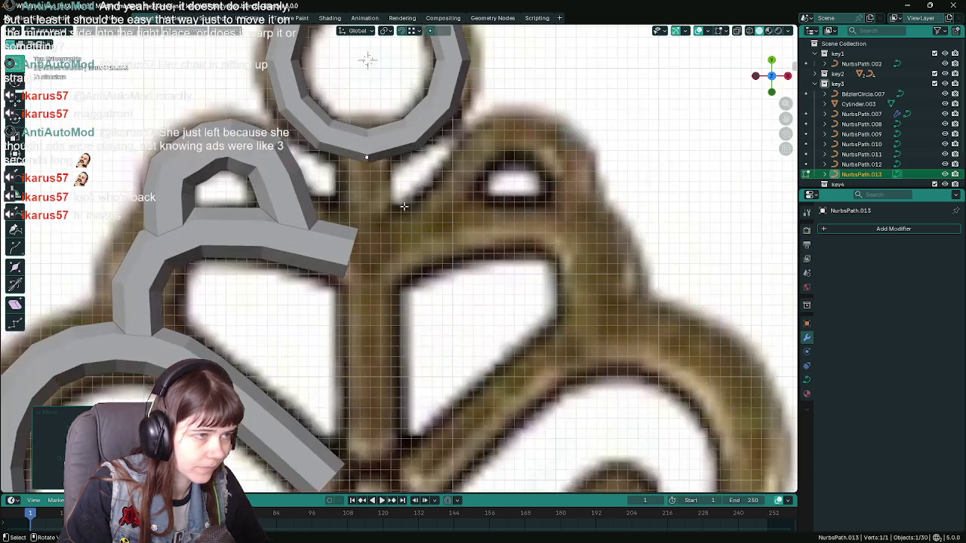
Slide the point along X until it sits centred directly below the ring.
key(g)
key(x)
click(384, 108)
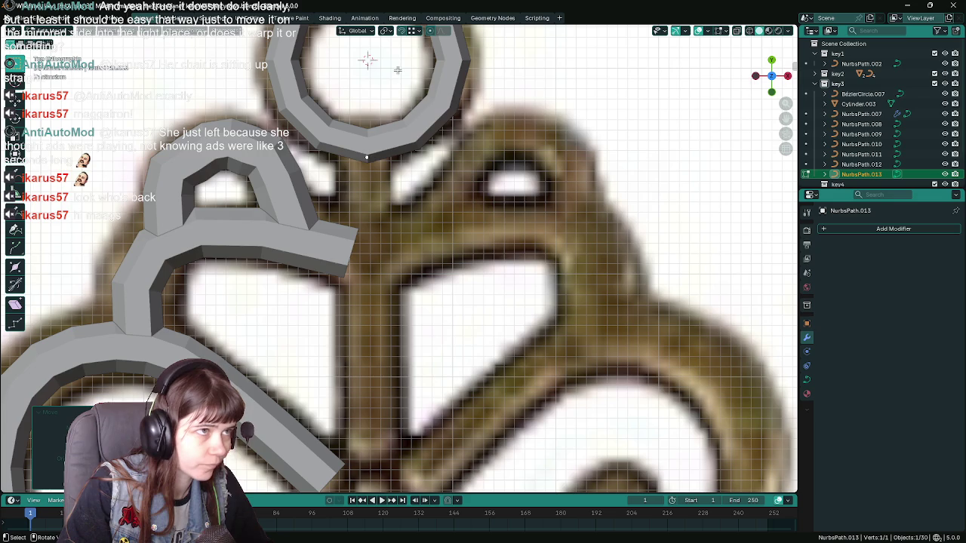
key(g)
key(x)
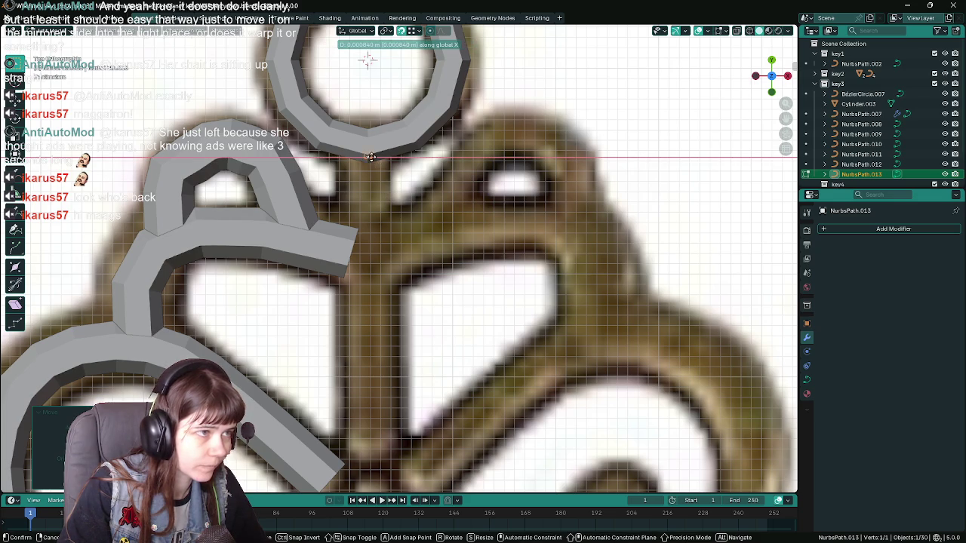
click(368, 158)
Save the key project.
scroll(401, 168, down, 3)
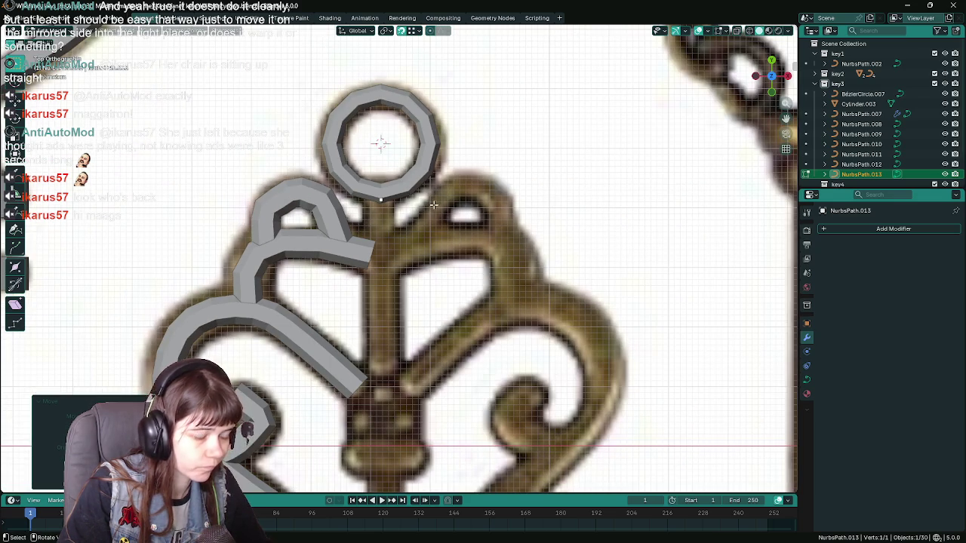
scroll(426, 207, down, 1)
scroll(411, 136, down, 1)
scroll(411, 135, down, 1)
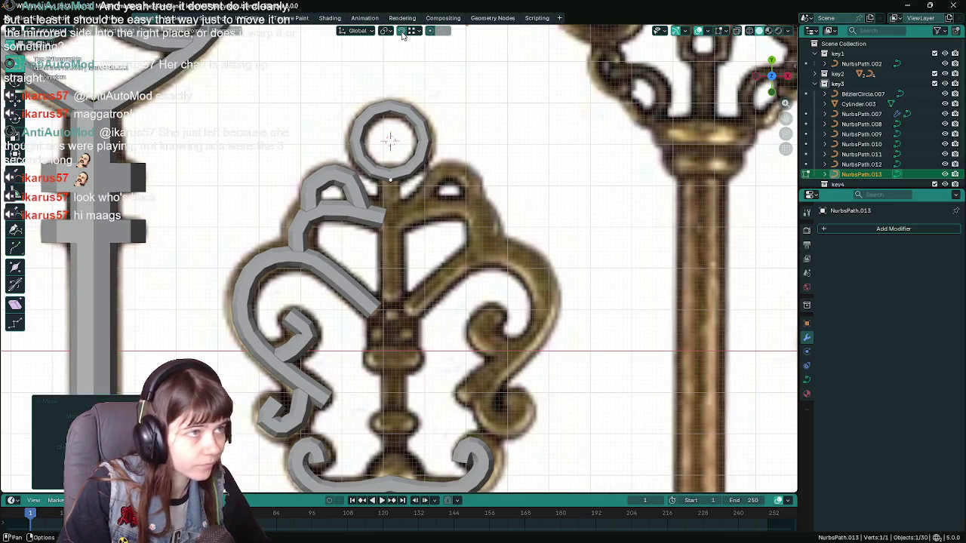
key(ctrl+s)
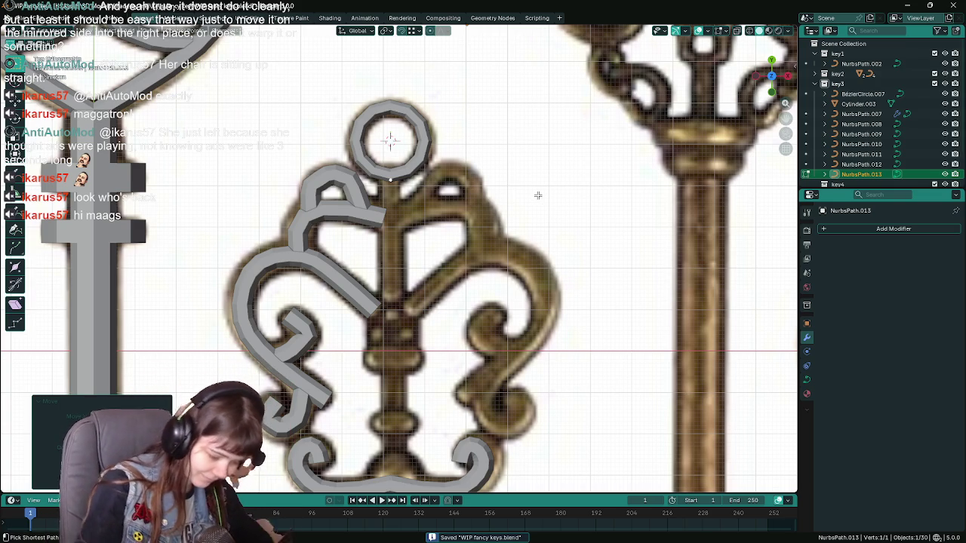
Extrude the point down the key's centre, remove the extra point, and end the stem at the bottom bar.
key(e)
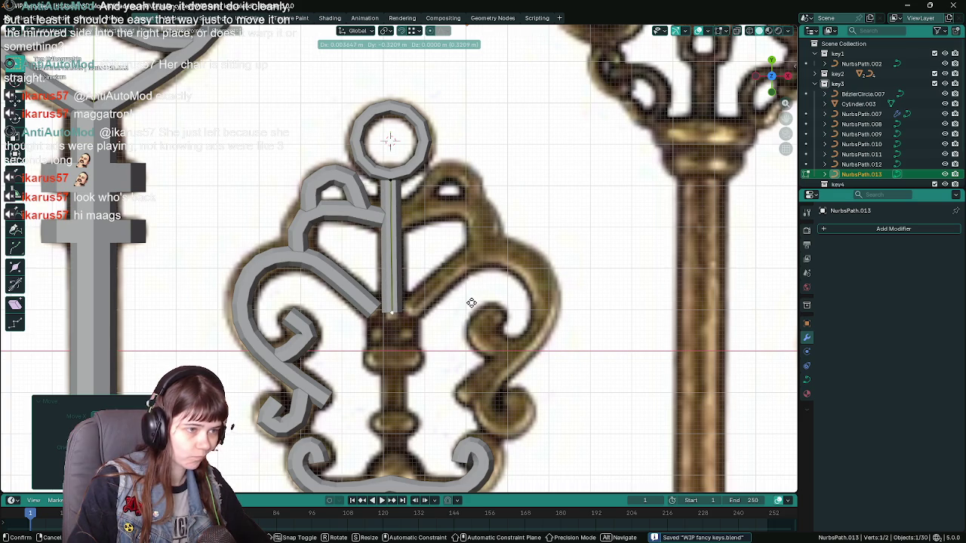
shift+middle_drag(471, 302, 457, 223)
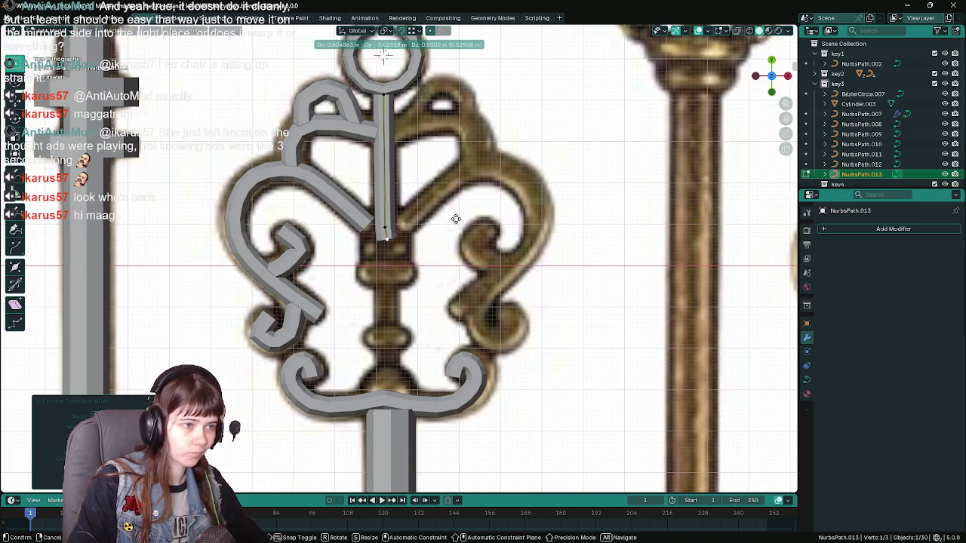
click(453, 259)
key(x)
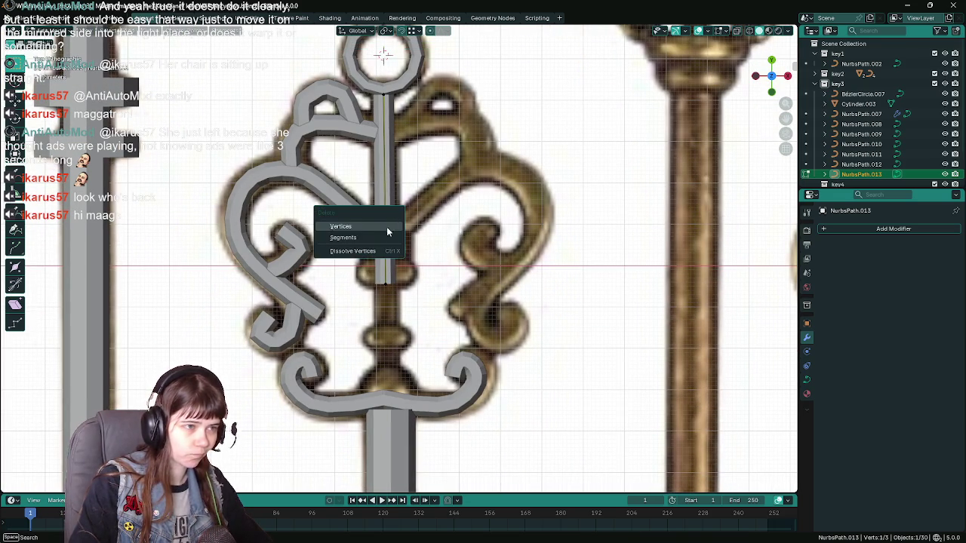
click(388, 251)
key(g)
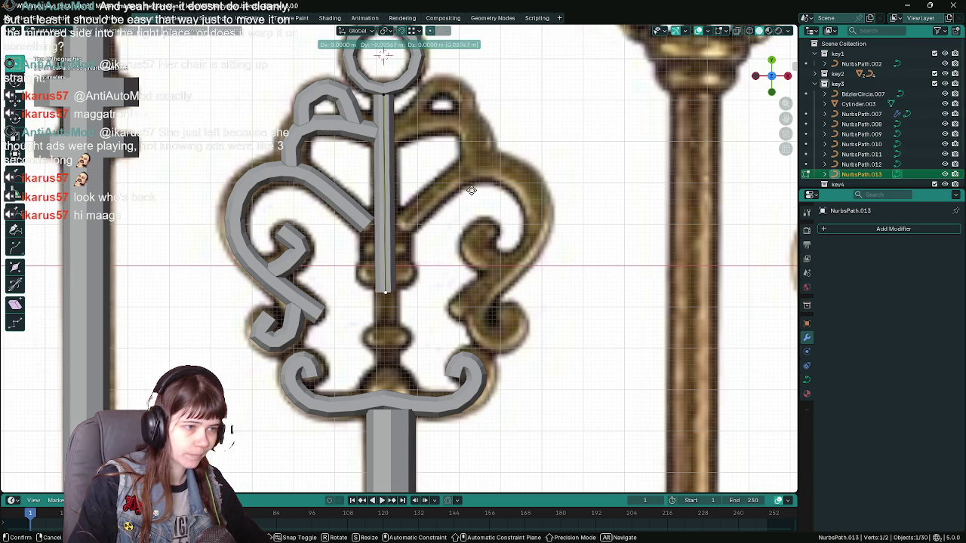
click(474, 283)
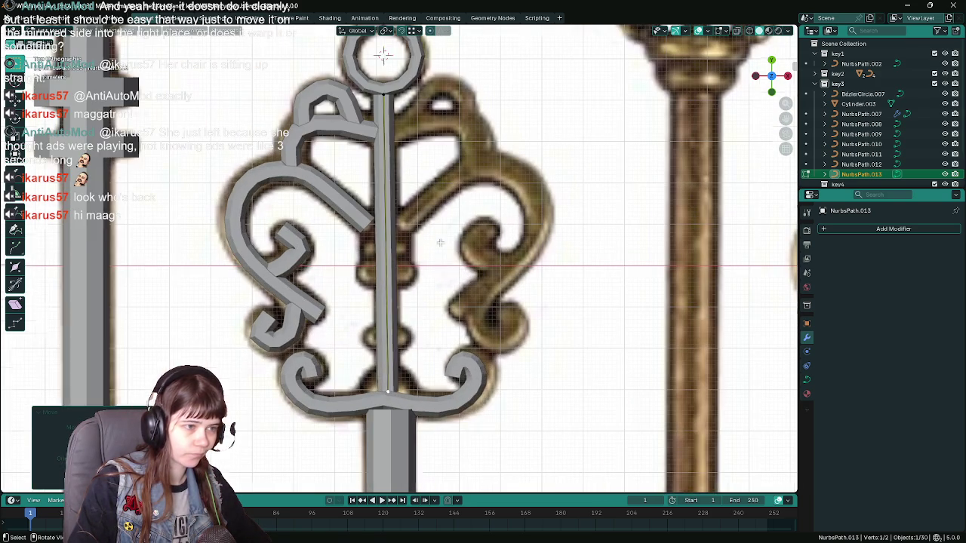
key(Tab)
click(382, 400)
key(Tab)
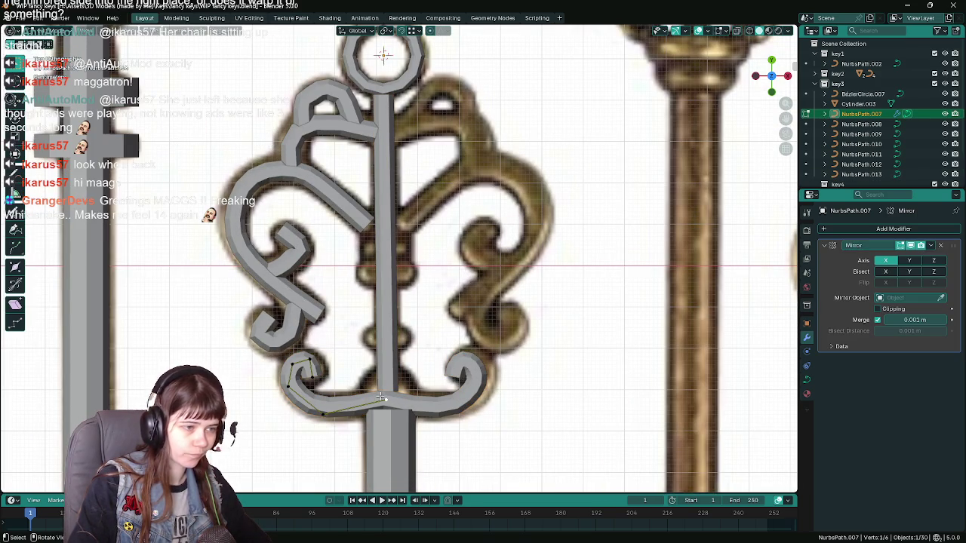
key(Tab)
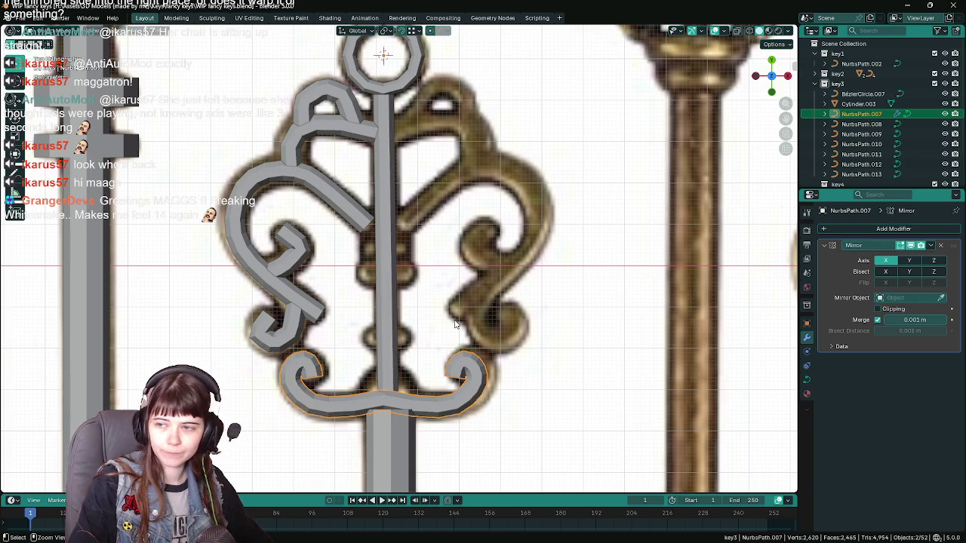
key(ctrl+s)
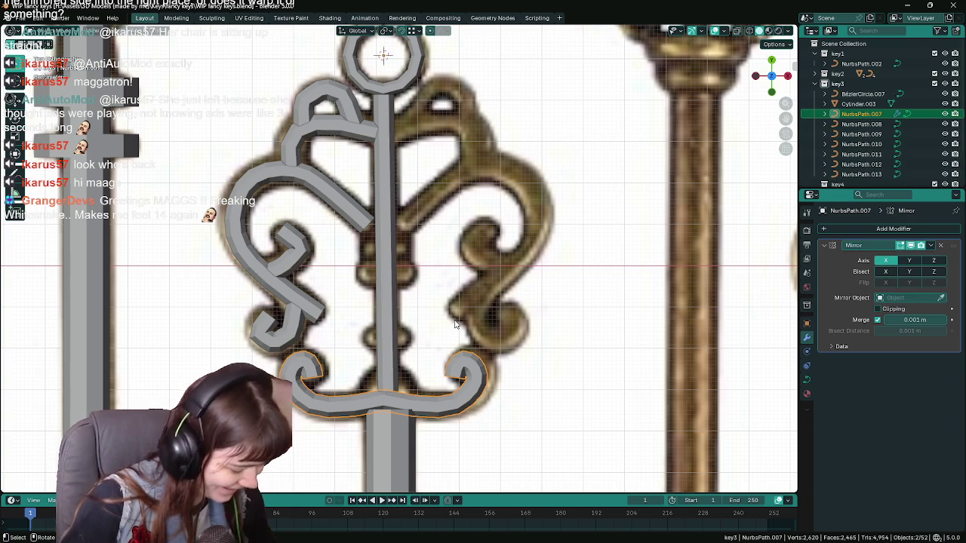
key(ctrl+s)
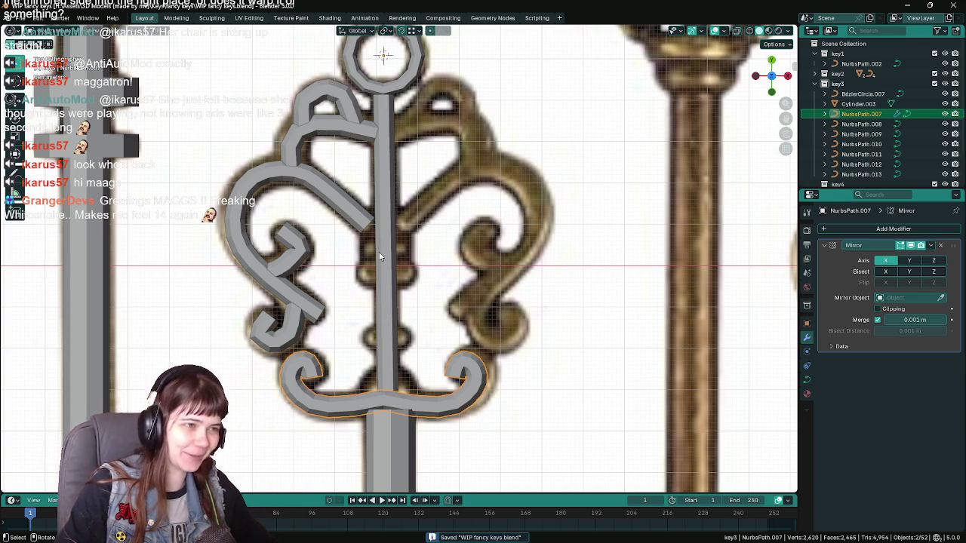
click(381, 257)
key(Tab)
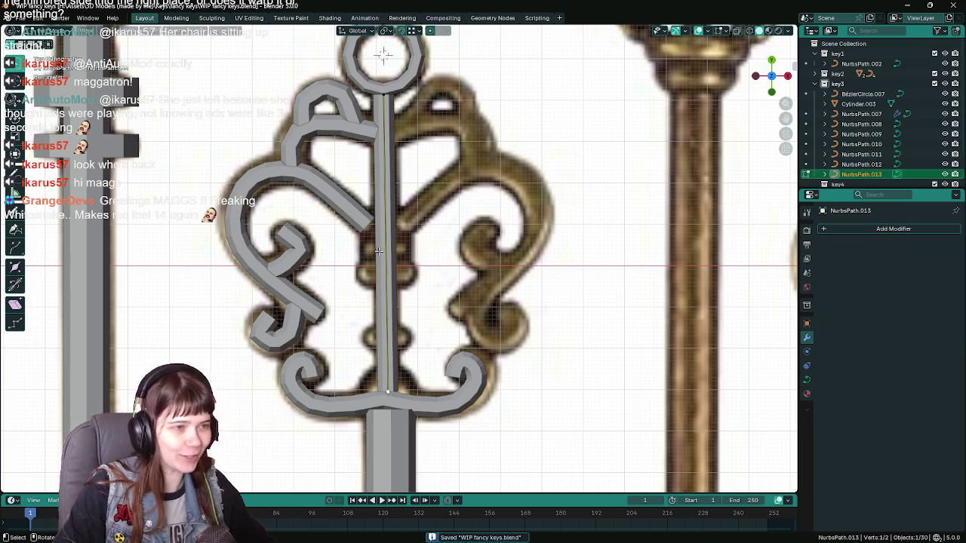
scroll(447, 132, up, 1)
scroll(453, 133, up, 1)
key(Tab)
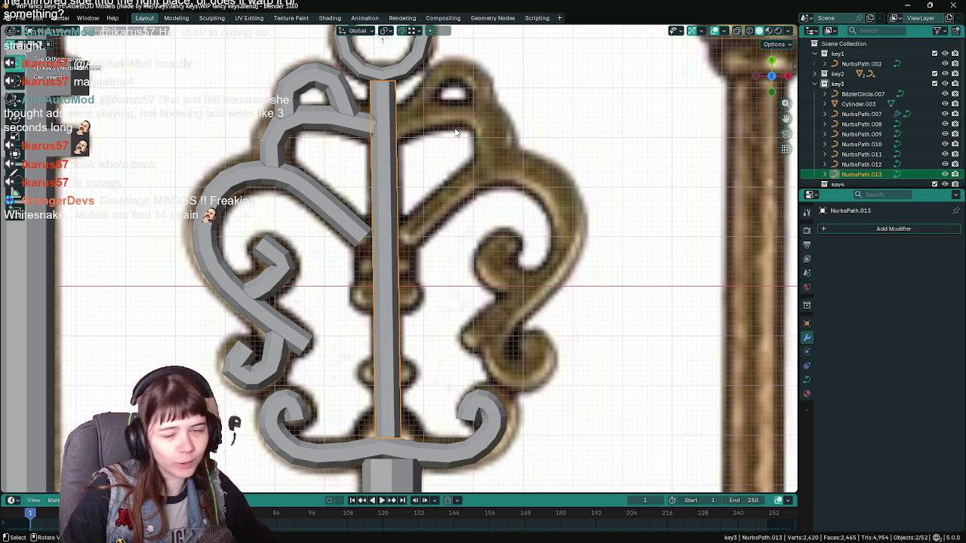
key(ctrl+s)
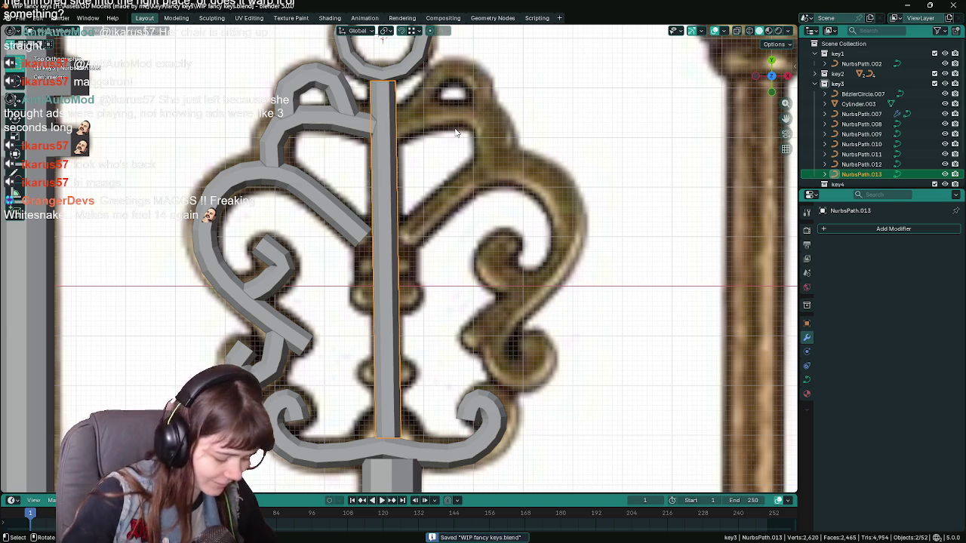
Finish editing the central stem curve and return to object mode.
key(Tab)
scroll(427, 108, down, 1)
scroll(430, 150, down, 1)
scroll(430, 160, down, 3)
key(Tab)
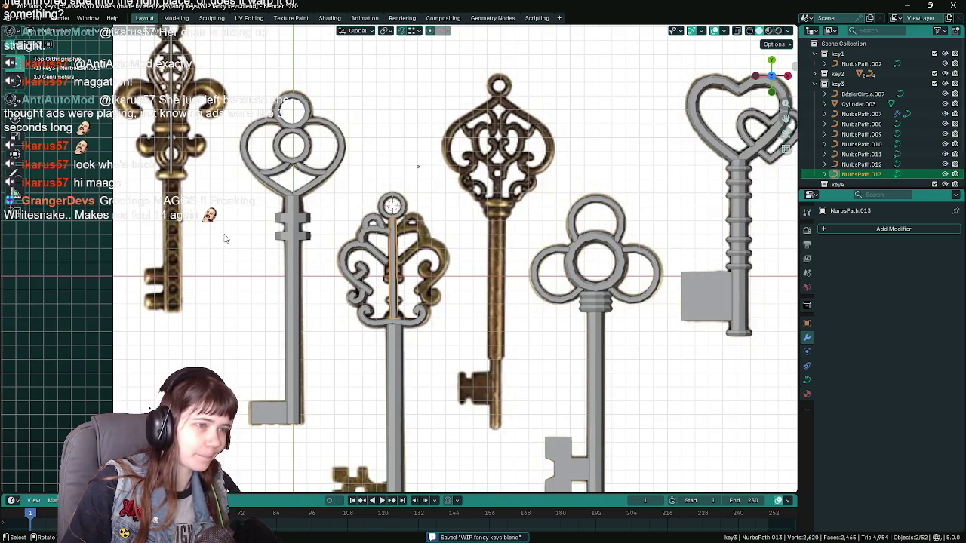
scroll(338, 277, up, 3)
Select the left curl, compare it against the reference in see-through view, and save.
click(369, 260)
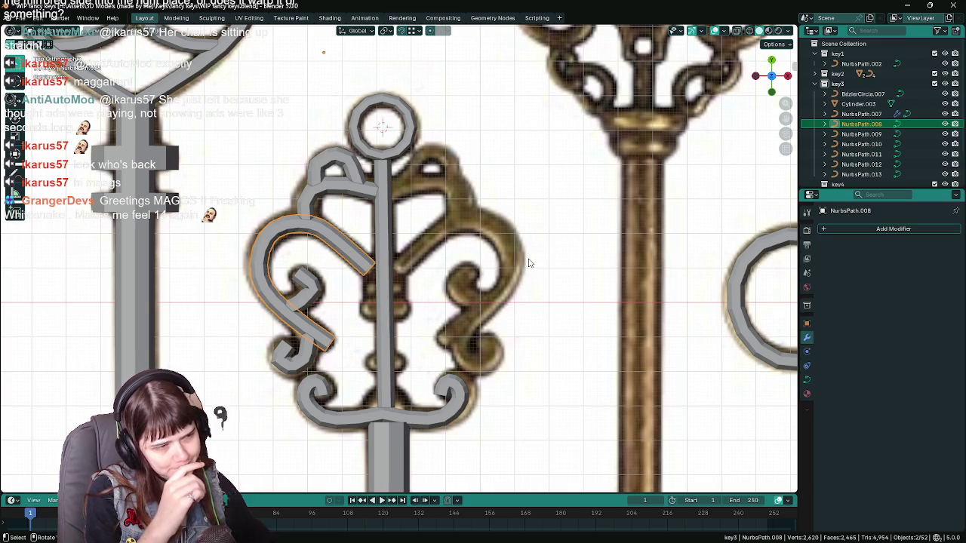
scroll(387, 279, down, 5)
key(shift+z)
scroll(362, 298, up, 6)
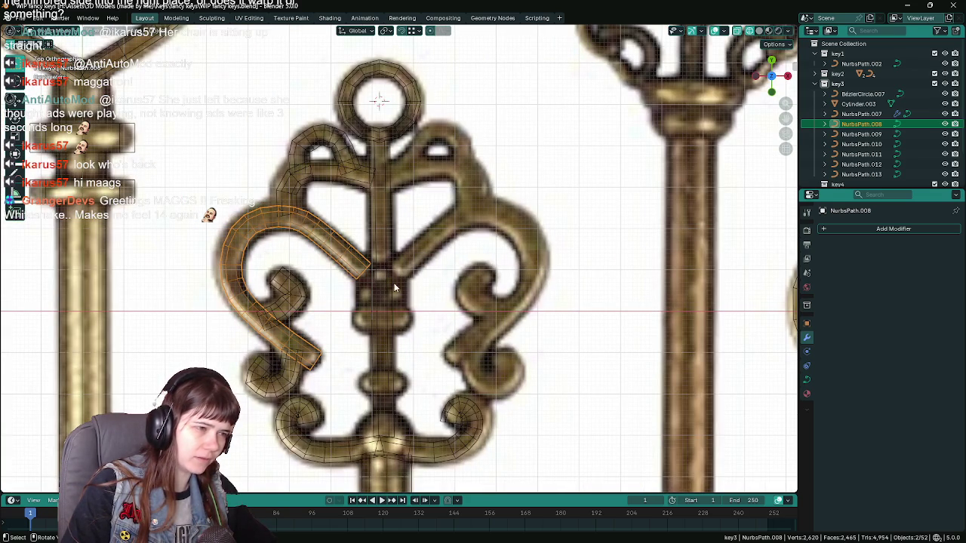
key(shift+z)
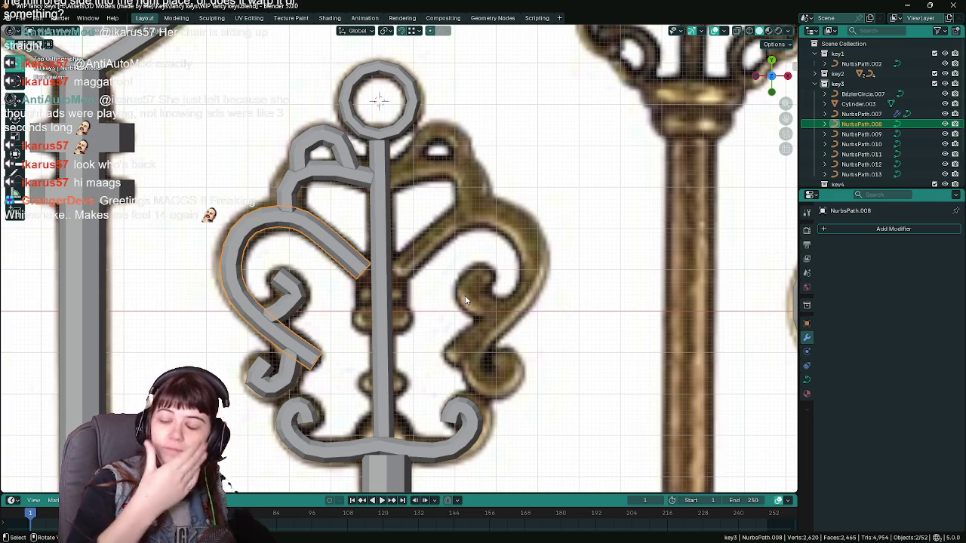
key(ctrl+s)
Pan the view from the ornate key's stem across to the neighbouring keys.
scroll(410, 336, down, 2)
scroll(389, 340, down, 1)
scroll(389, 340, down, 3)
scroll(389, 340, up, 3)
shift+middle_drag(389, 340, 399, 144)
scroll(535, 216, down, 2)
scroll(535, 216, up, 2)
mouse_move(478, 298)
shift+middle_down()
mouse_move(684, 258)
mouse_move(548, 302)
shift+middle_up()
Duplicate a single ring from the heart key's stem and collapse the key6 collection.
click(672, 243)
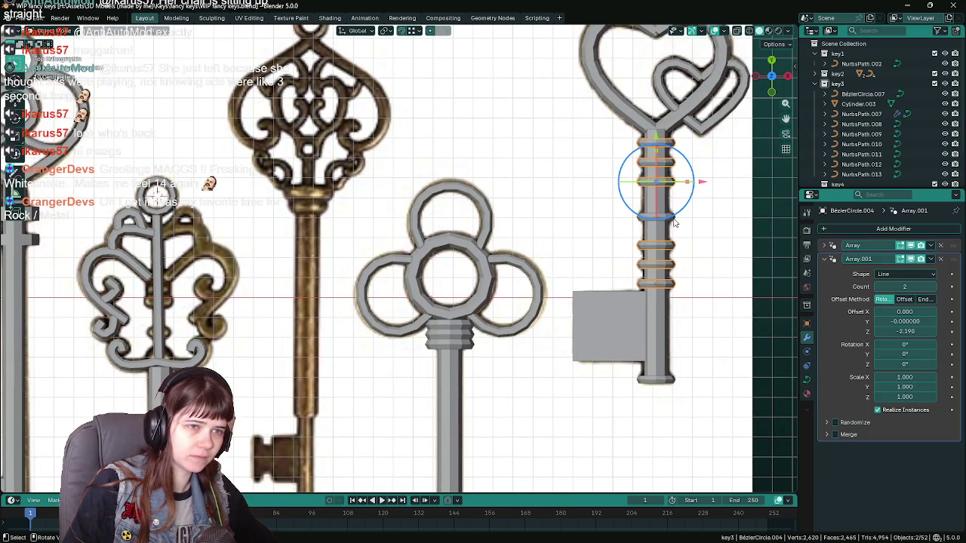
click(714, 217)
shift+click(669, 220)
key(shift+d)
right_click(619, 217)
scroll(875, 155, down, 2)
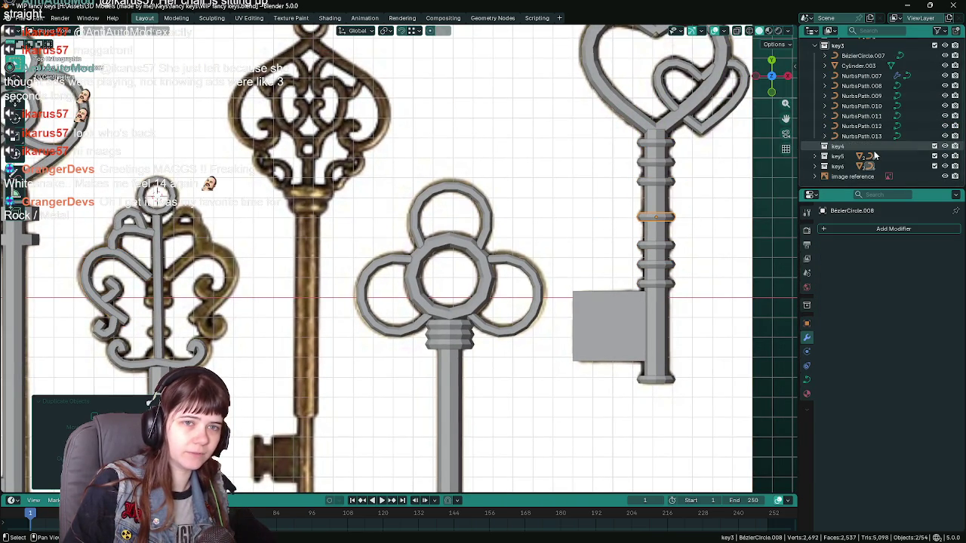
scroll(866, 156, down, 3)
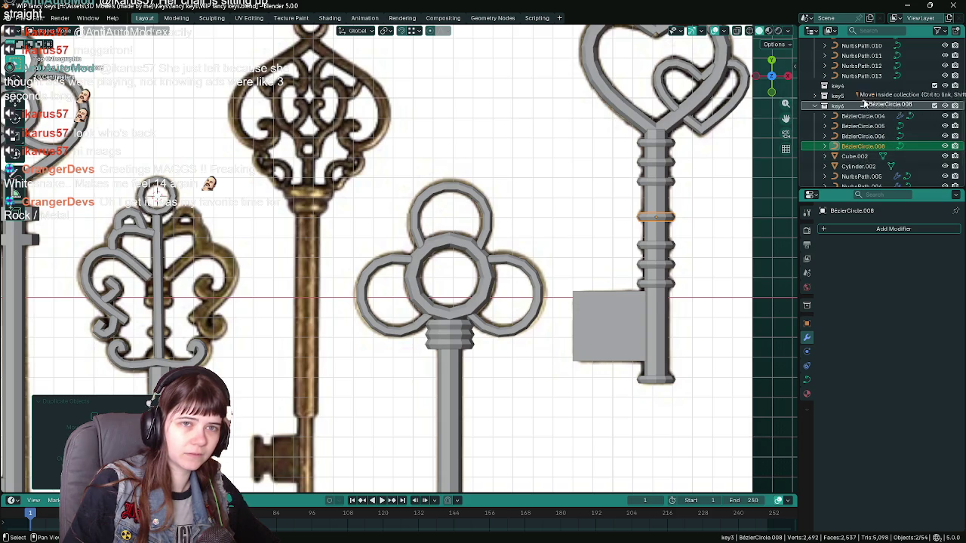
click(824, 105)
scroll(824, 106, up, 3)
scroll(834, 107, up, 3)
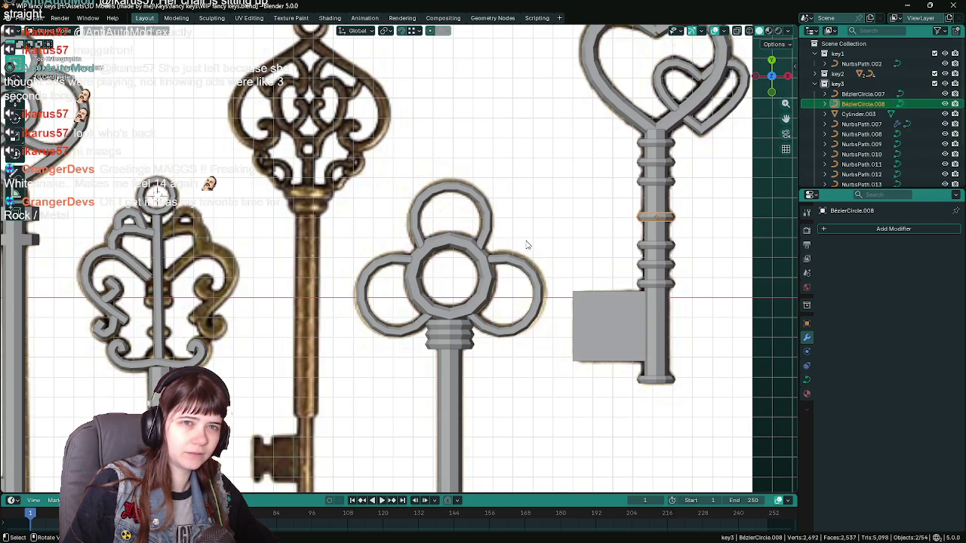
Move the duplicated ring onto the ornate key's stem and centre it horizontally.
key(g)
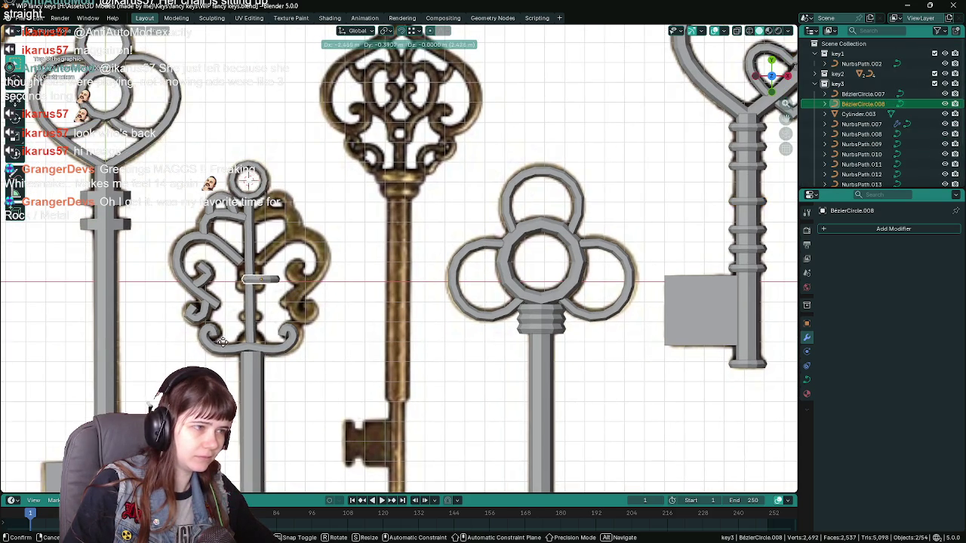
click(249, 179)
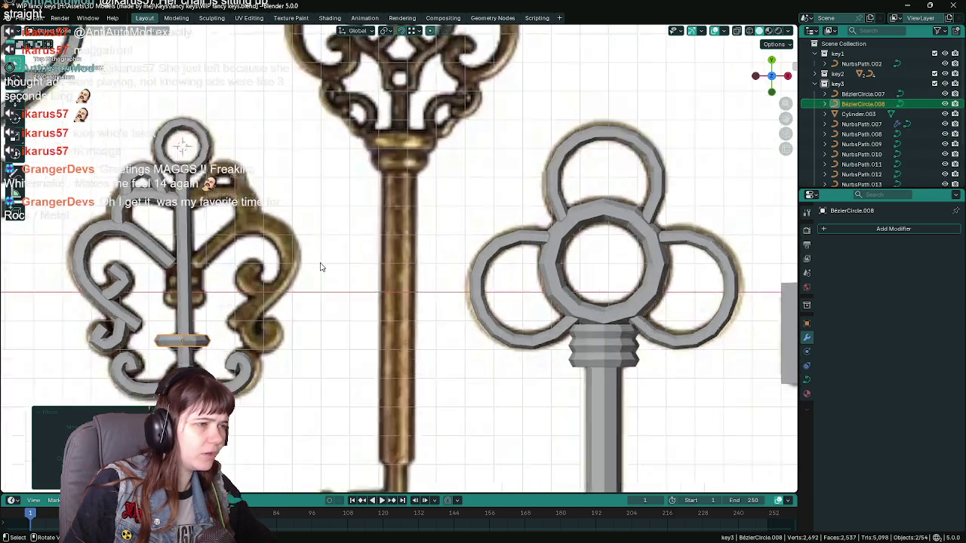
scroll(442, 254, up, 5)
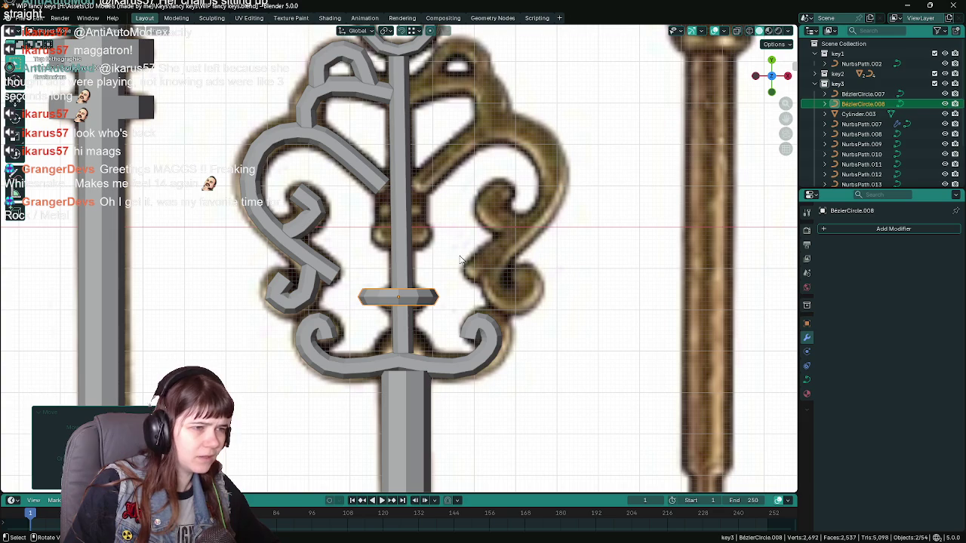
key(g)
key(x)
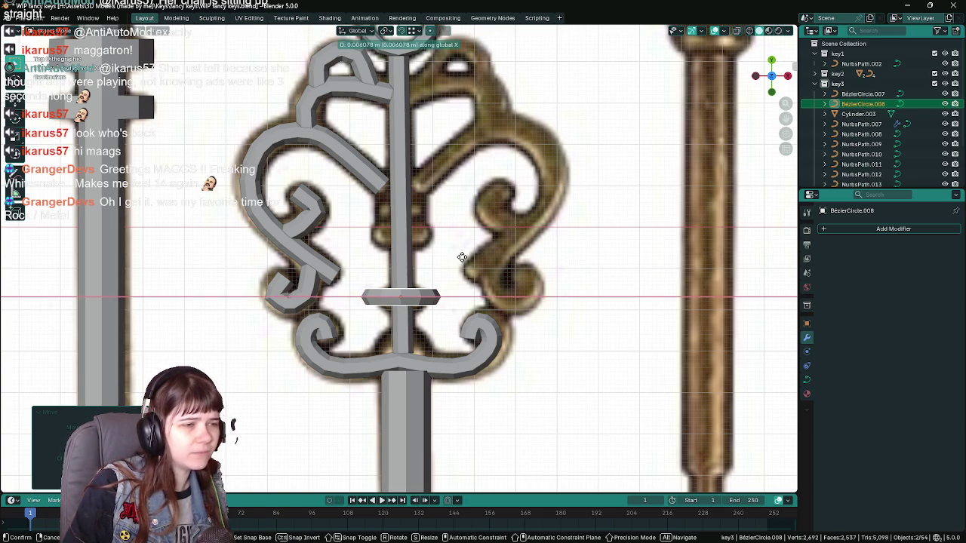
click(462, 257)
scroll(461, 261, up, 3)
key(g)
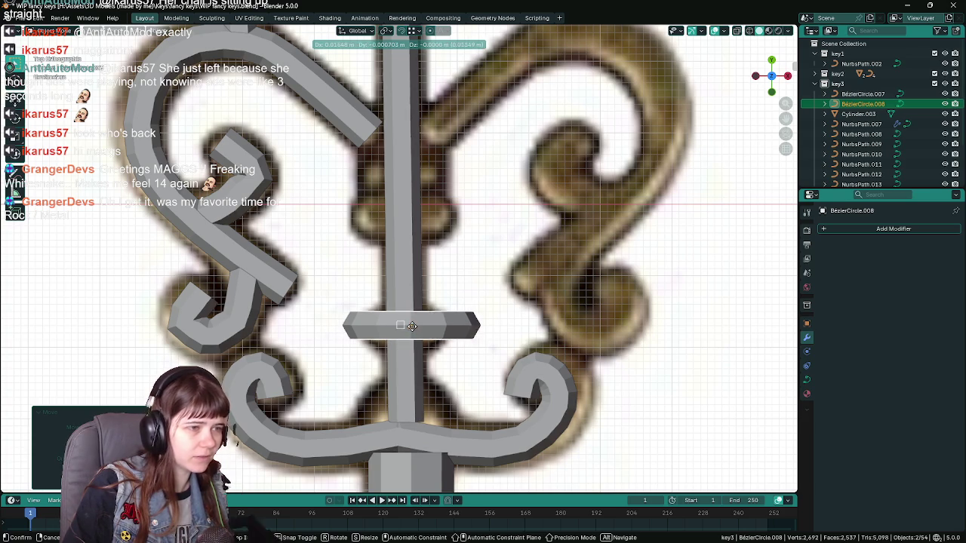
key(x)
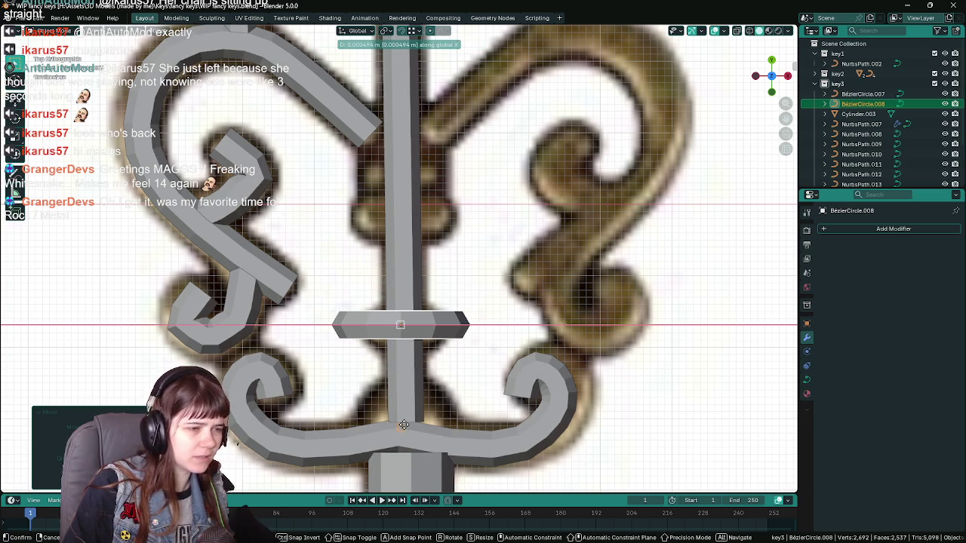
Narrow the ring along X and set its height on the stem along Y.
key(s)
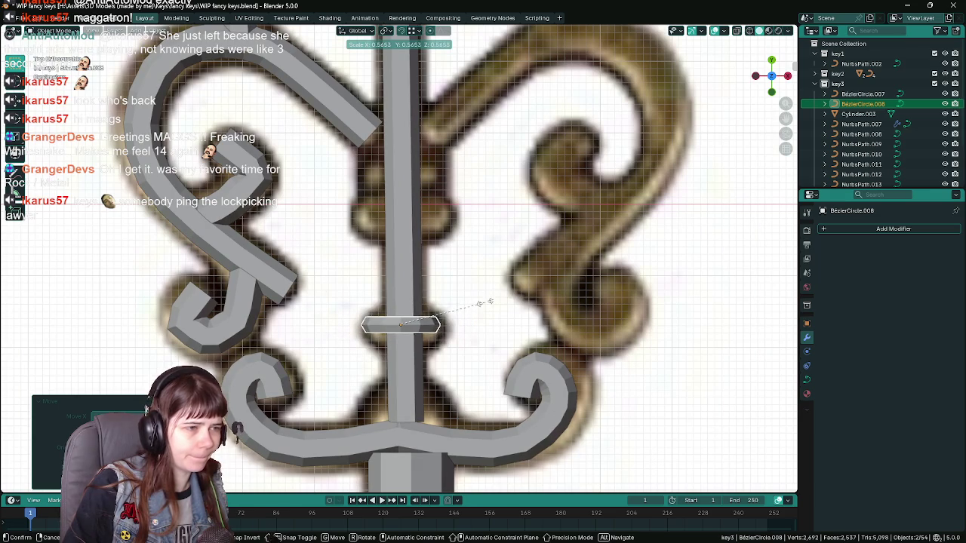
key(Escape)
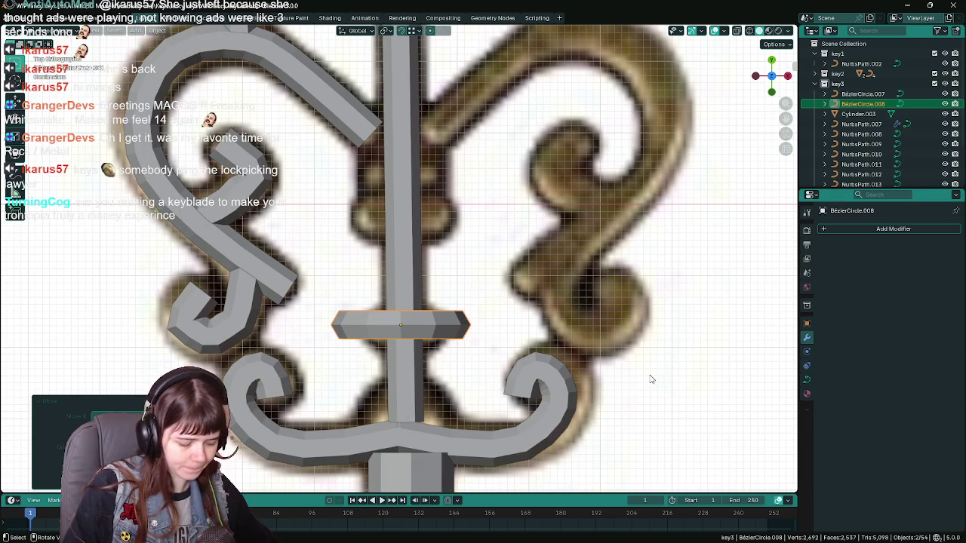
key(s)
key(x)
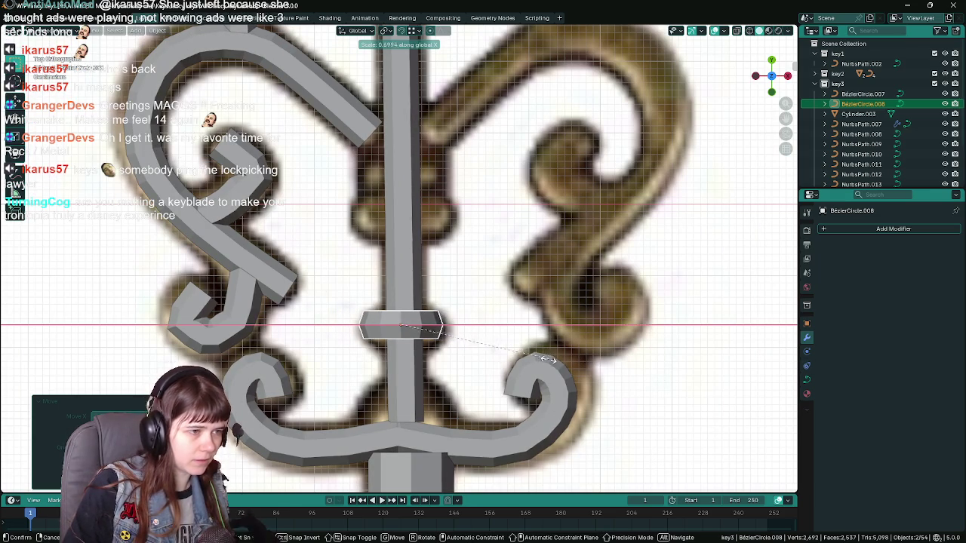
key(Escape)
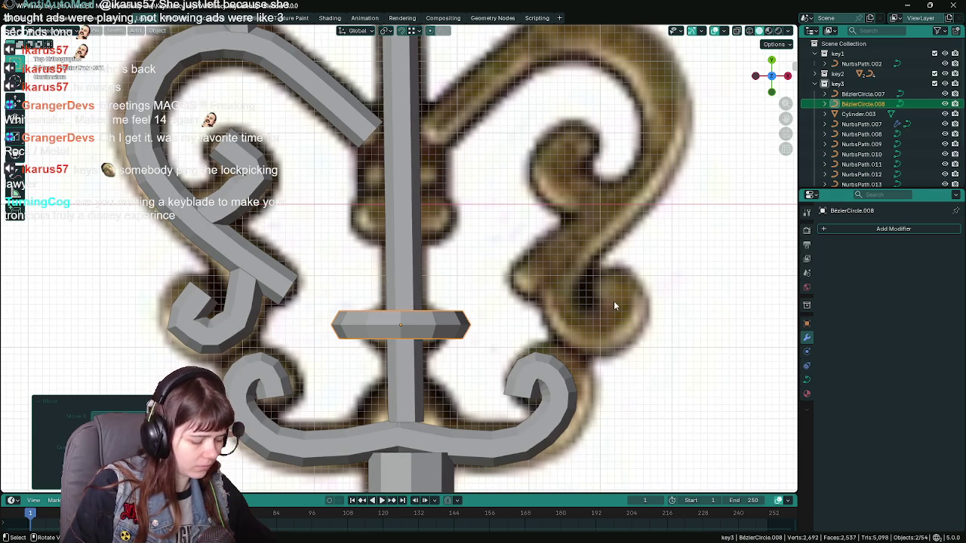
key(s)
key(x)
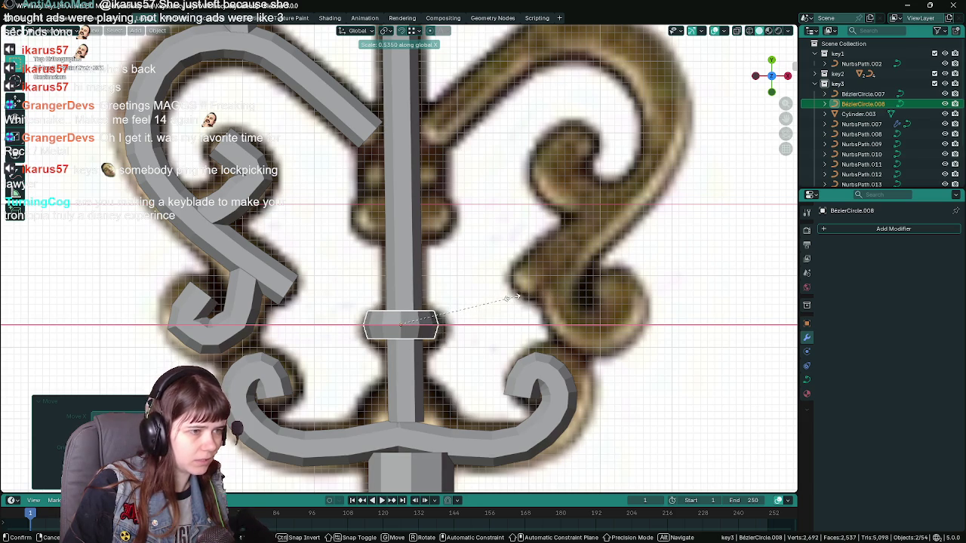
click(531, 297)
key(g)
key(y)
click(534, 261)
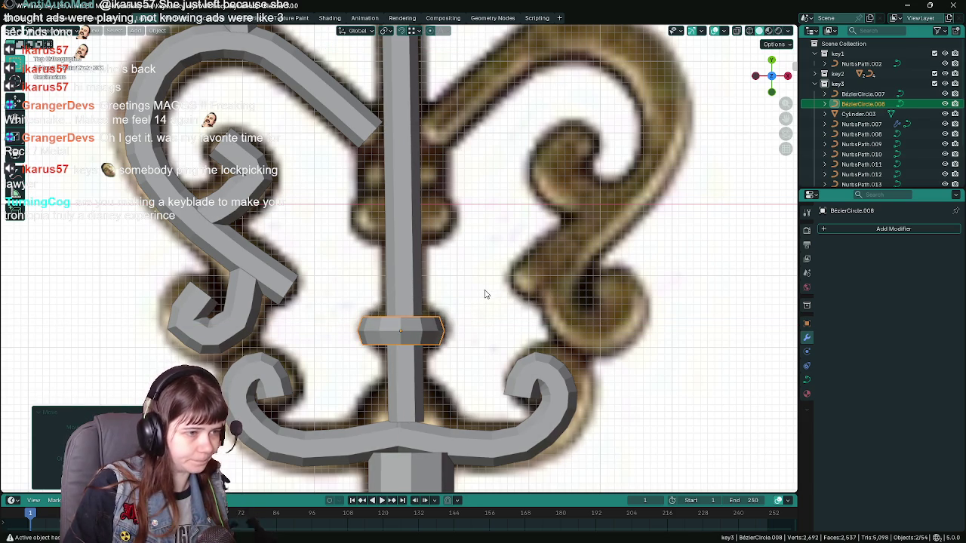
Inspect the ring from the side, then return to top view.
key(Tab)
mouse_move(479, 294)
middle_down()
mouse_move(471, 369)
mouse_move(524, 322)
middle_up()
key(Tab)
key(KP_7)
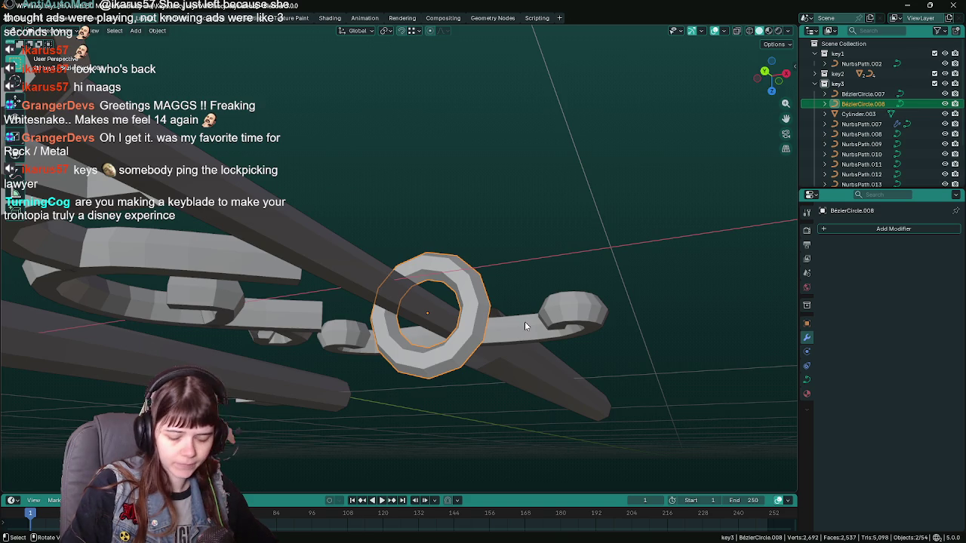
Scale the ring with its depth locked (Shift+Y) down to a small collar around the stem.
key(s)
key(shift+y)
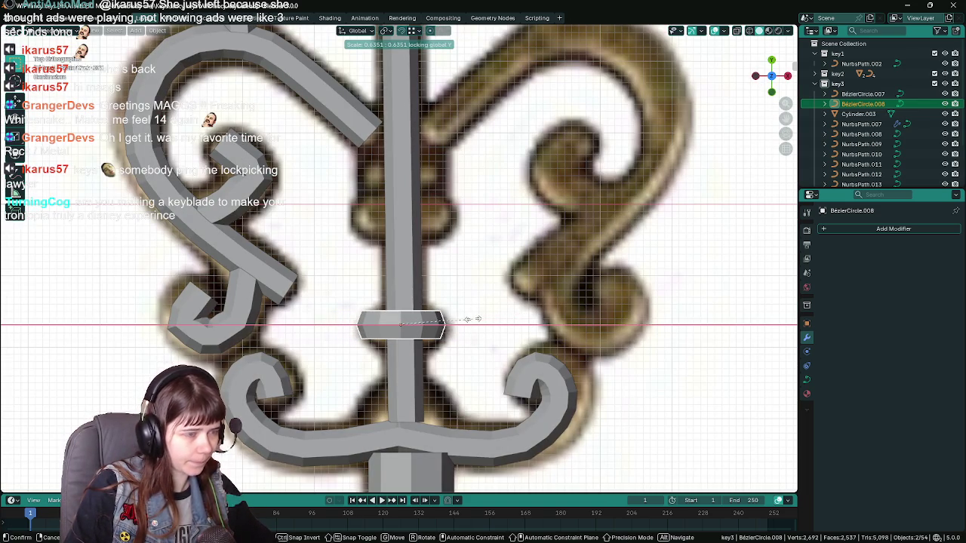
click(454, 322)
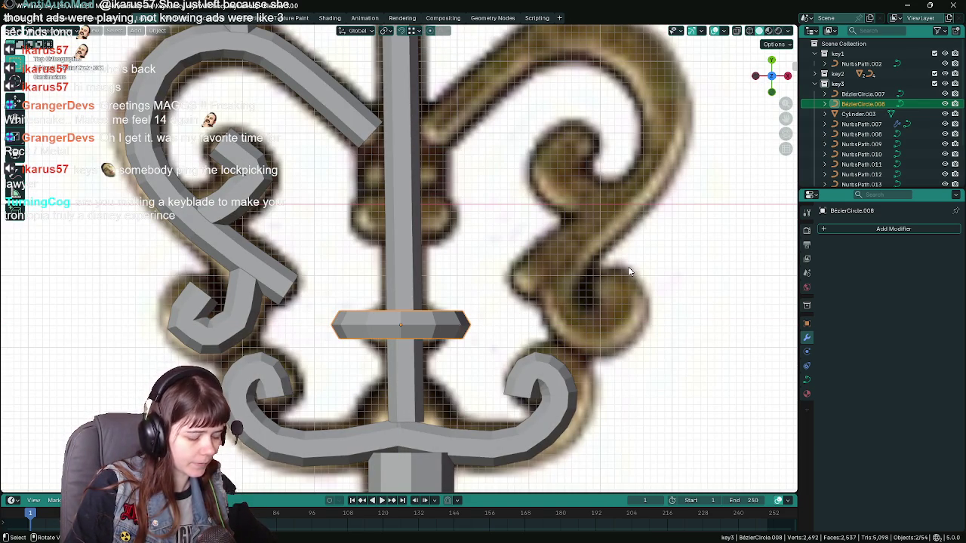
key(s)
key(shift+y)
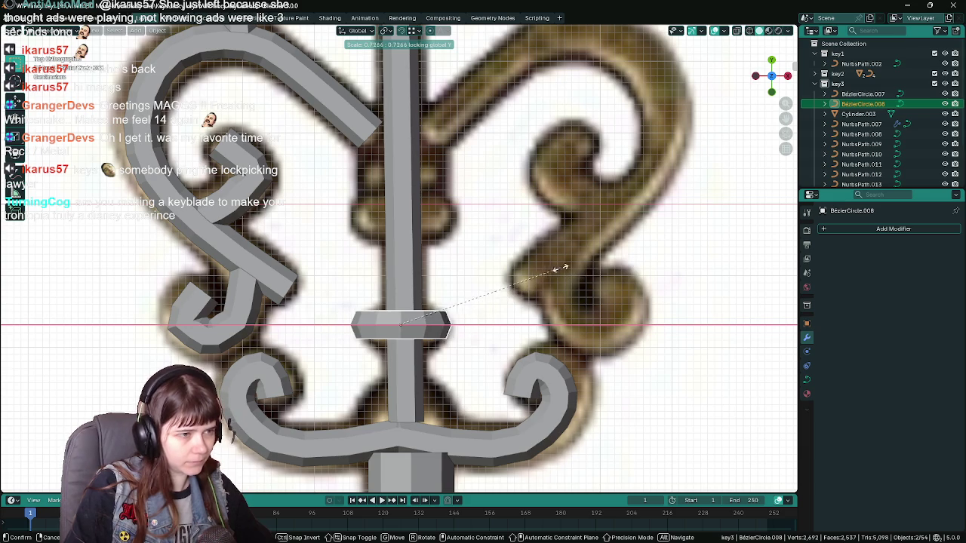
click(529, 269)
middle_drag(524, 270, 511, 329)
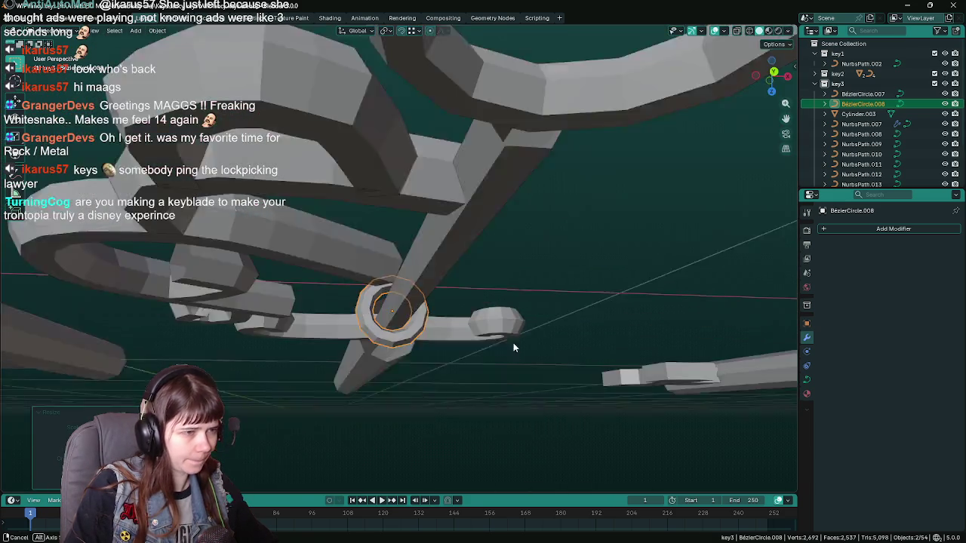
key(KP_7)
scroll(472, 279, down, 3)
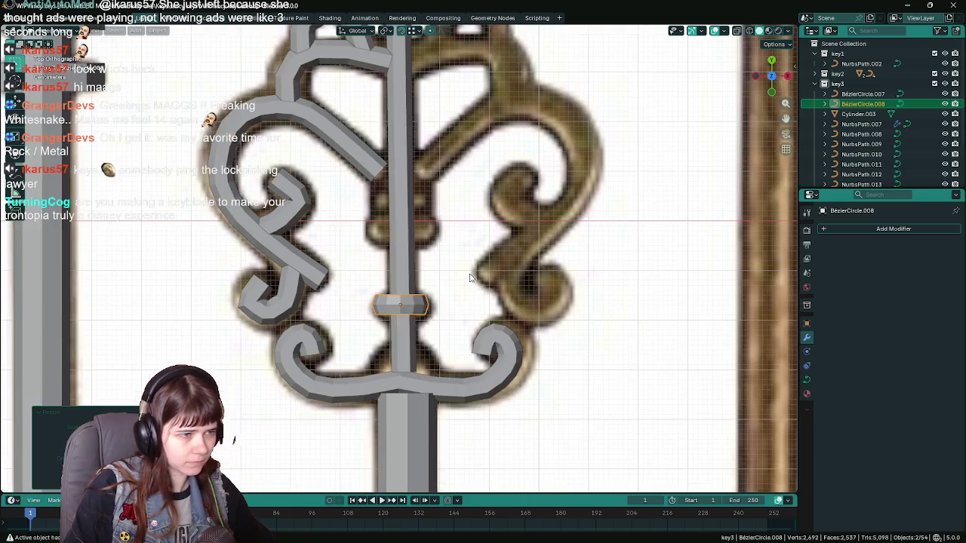
scroll(469, 276, up, 2)
scroll(460, 271, down, 4)
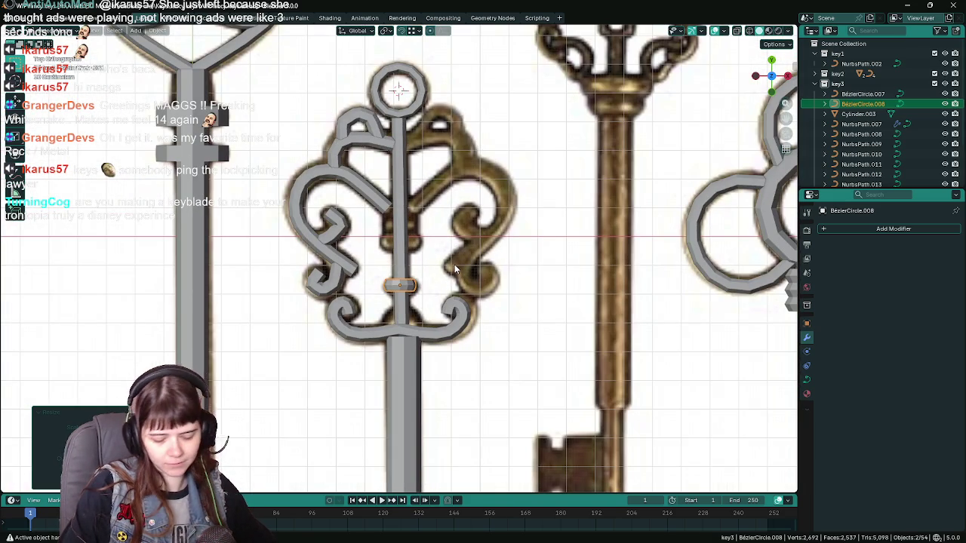